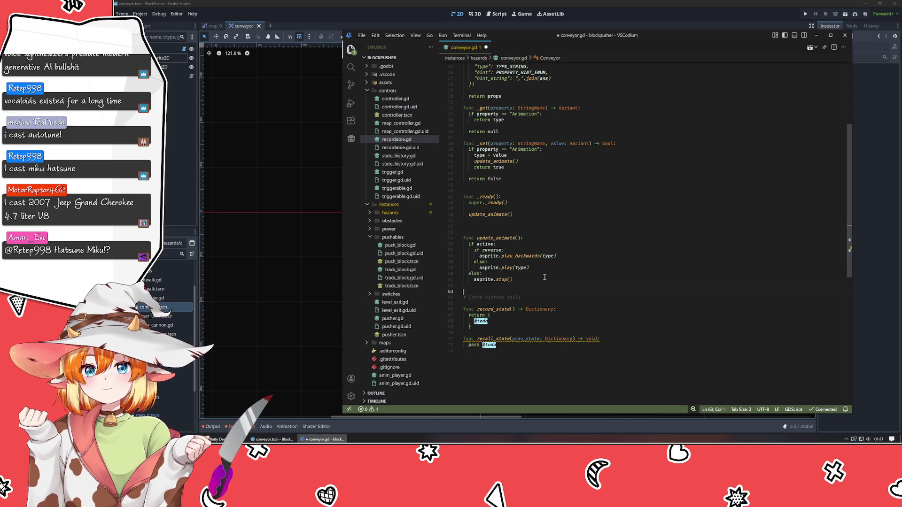
# - Open the map_0 level in Godot and narrow the conveyor.gd window so the level shows beside it
pyautogui.click(258, 279)
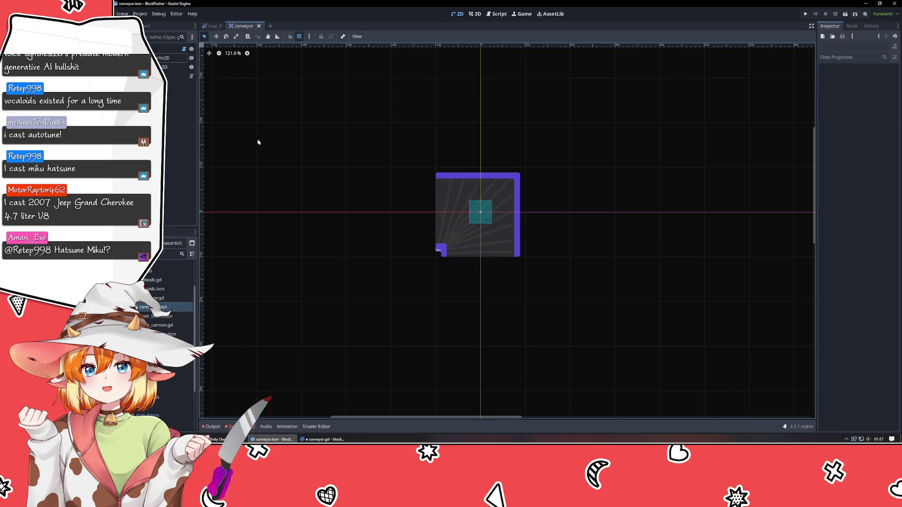
pyautogui.click(215, 26)
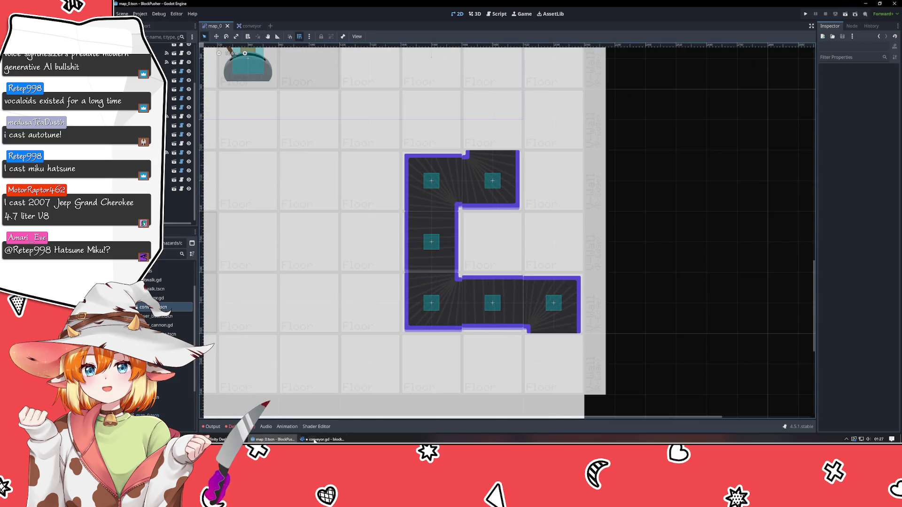
pyautogui.click(302, 439)
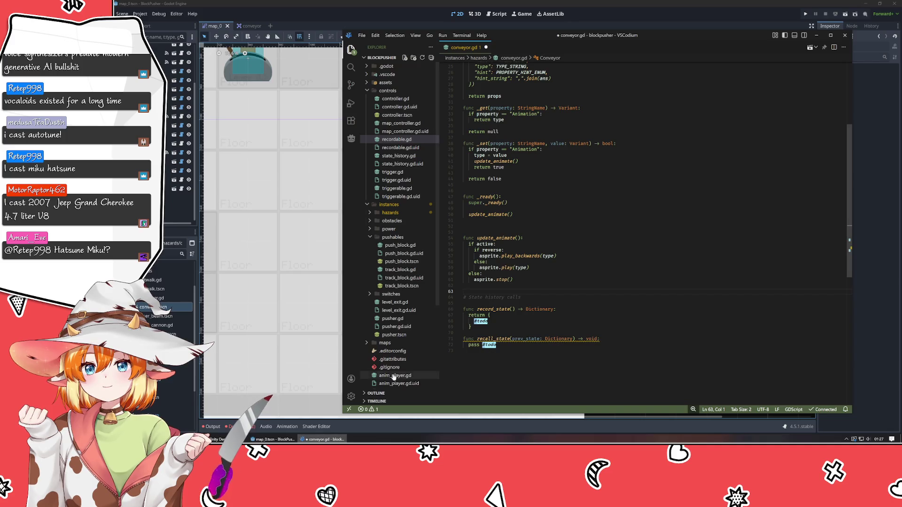
pyautogui.moveTo(342, 350); pyautogui.dragTo(501, 367)
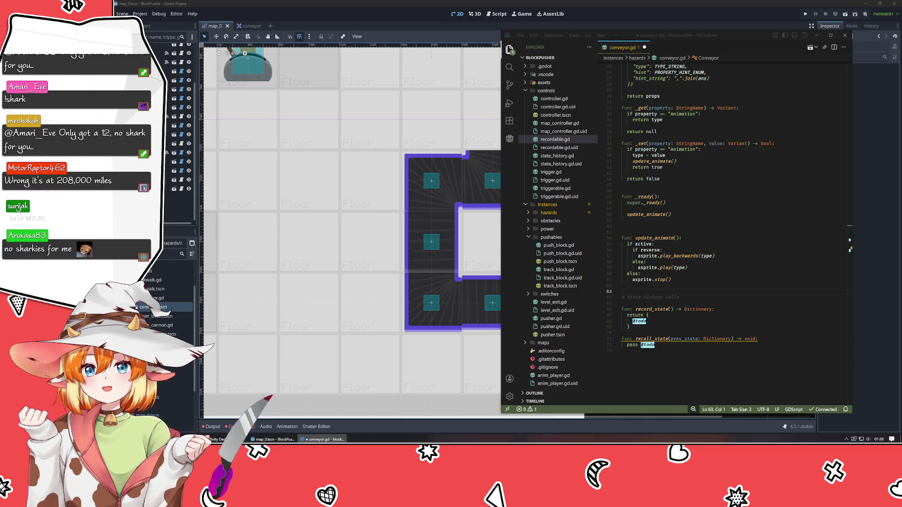
# - Return to the Godot level view and select a push block
pyautogui.hotkey('alt', 'Tab')
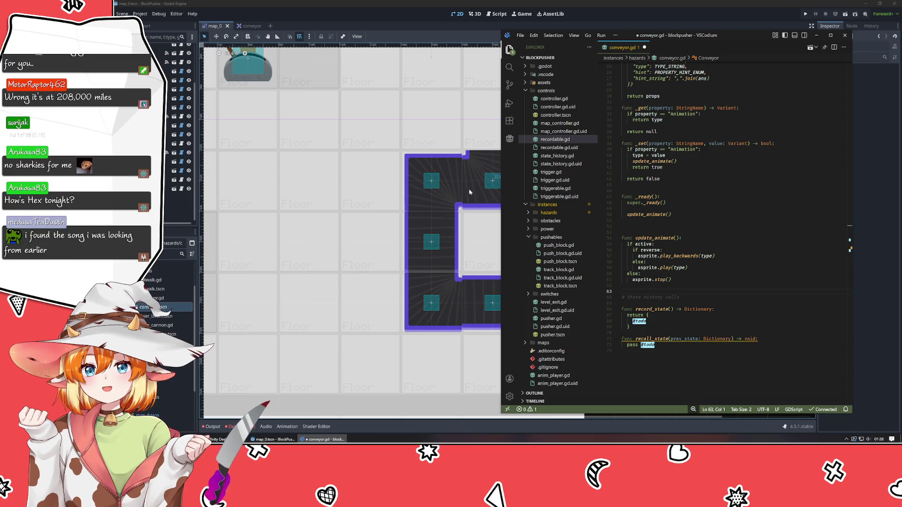
pyautogui.click(290, 308)
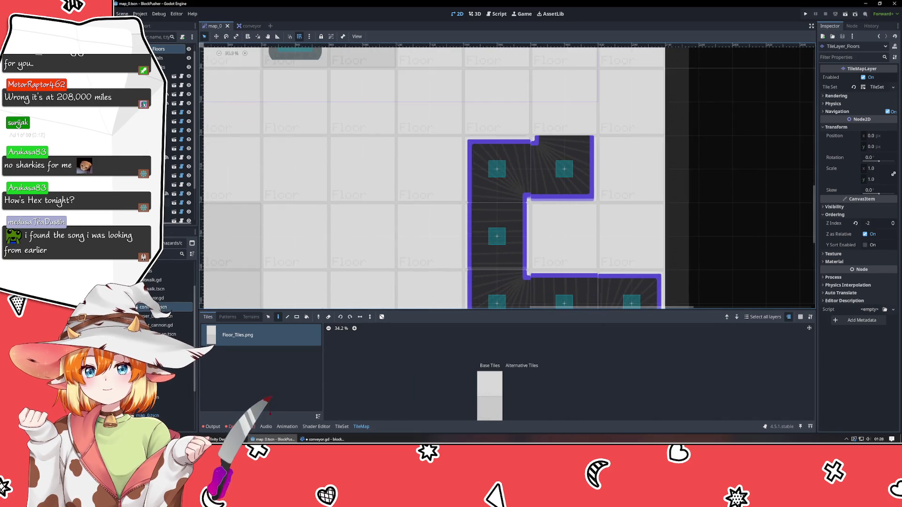
pyautogui.click(186, 154)
# - Drag PushBlock2 beside the conveyor loop, recentre the view, and save map_0
pyautogui.scroll(-5, 483, 207)
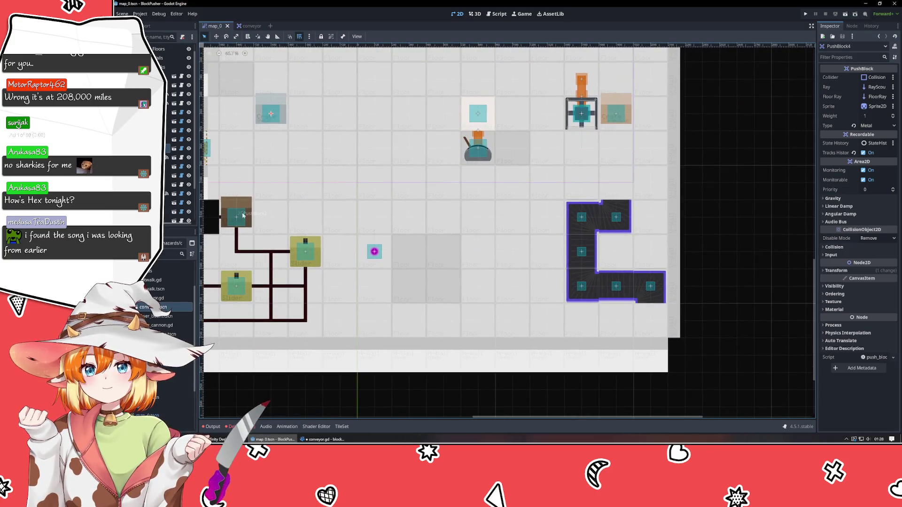
pyautogui.moveTo(230, 219)
pyautogui.mouseDown()
pyautogui.moveTo(505, 306)
pyautogui.moveTo(642, 323)
pyautogui.moveTo(587, 179)
pyautogui.moveTo(612, 181)
pyautogui.moveTo(564, 266)
pyautogui.moveTo(544, 282)
pyautogui.moveTo(606, 325)
pyautogui.moveTo(503, 302)
pyautogui.moveTo(537, 291)
pyautogui.mouseUp()
pyautogui.hscroll(-5, 533, 273)
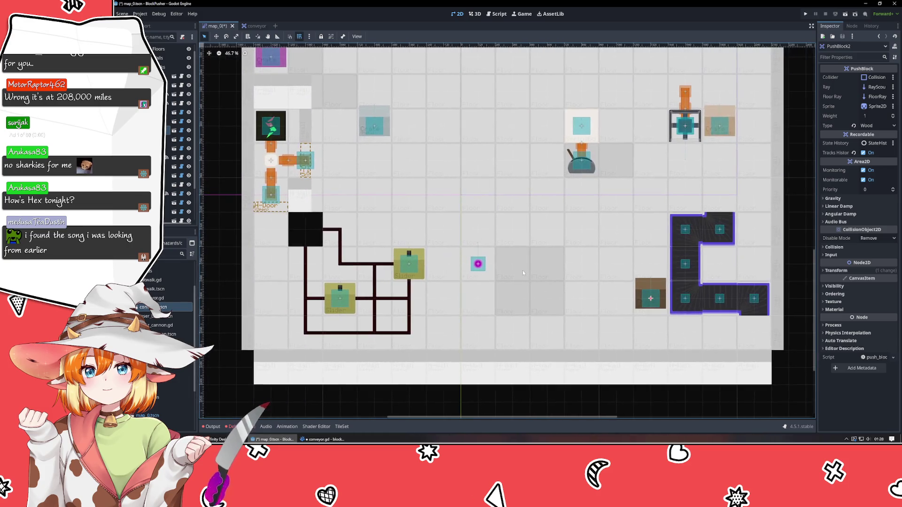
pyautogui.hscroll(4, 533, 272)
pyautogui.scroll(2, 533, 272)
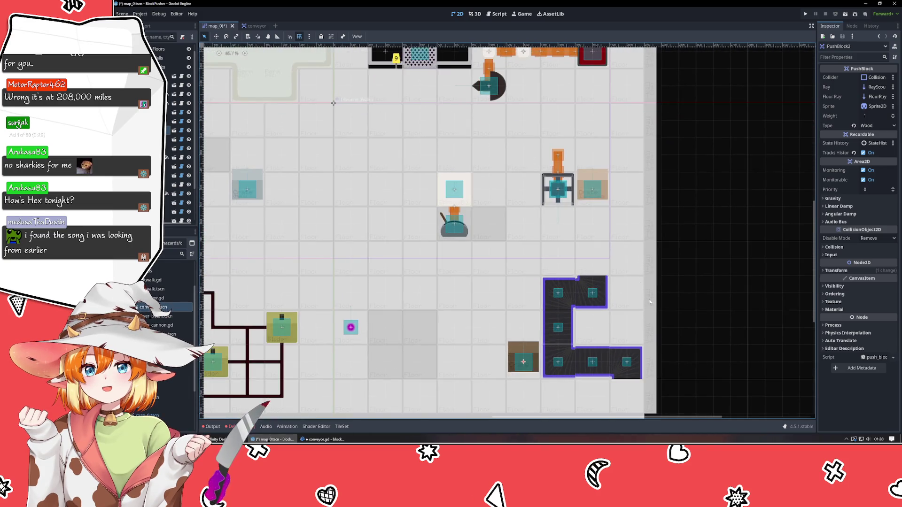
pyautogui.scroll(6, 650, 310)
pyautogui.moveTo(586, 373)
pyautogui.mouseDown()
pyautogui.moveTo(657, 299)
pyautogui.moveTo(654, 214)
pyautogui.moveTo(570, 150)
pyautogui.moveTo(474, 126)
pyautogui.mouseUp()
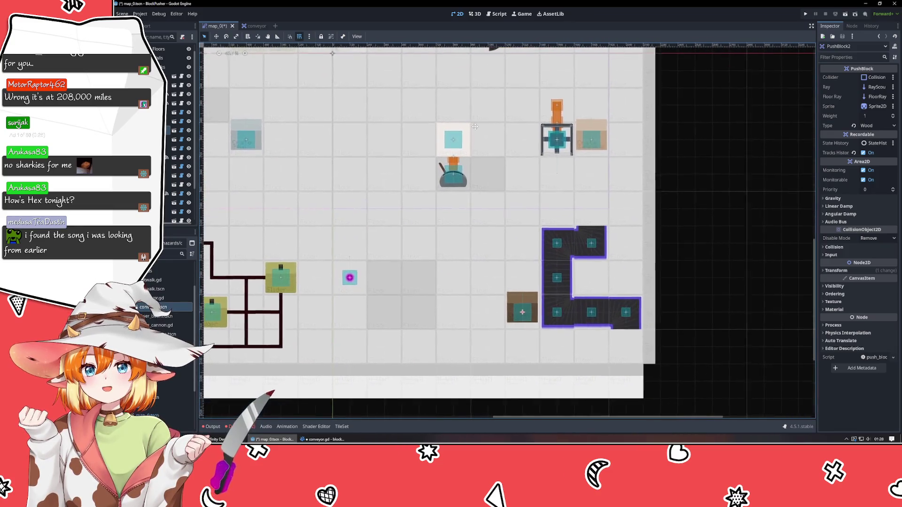
pyautogui.hotkey('ctrl', 's')
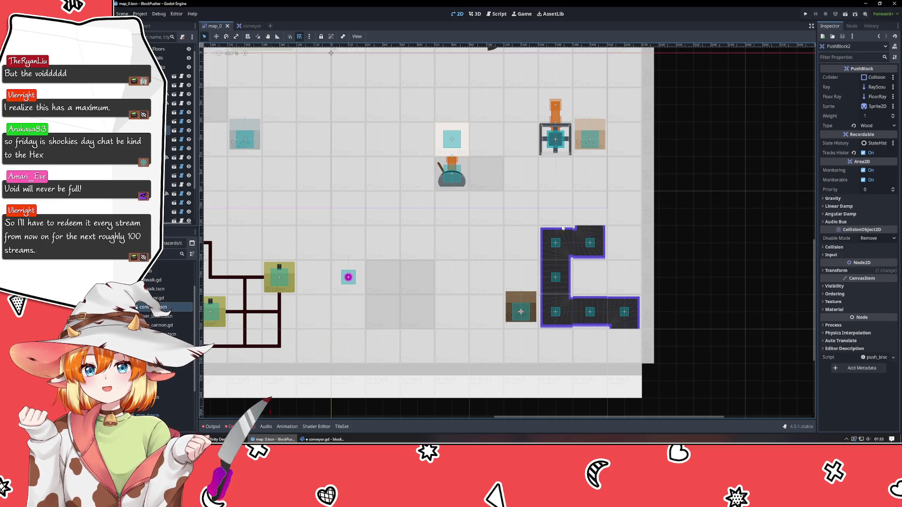
pyautogui.hscroll(5, 457, 222)
# - Drag PushBlock2 onto the conveyor and drop it into the loop's inner notch
pyautogui.scroll(-2, 458, 222)
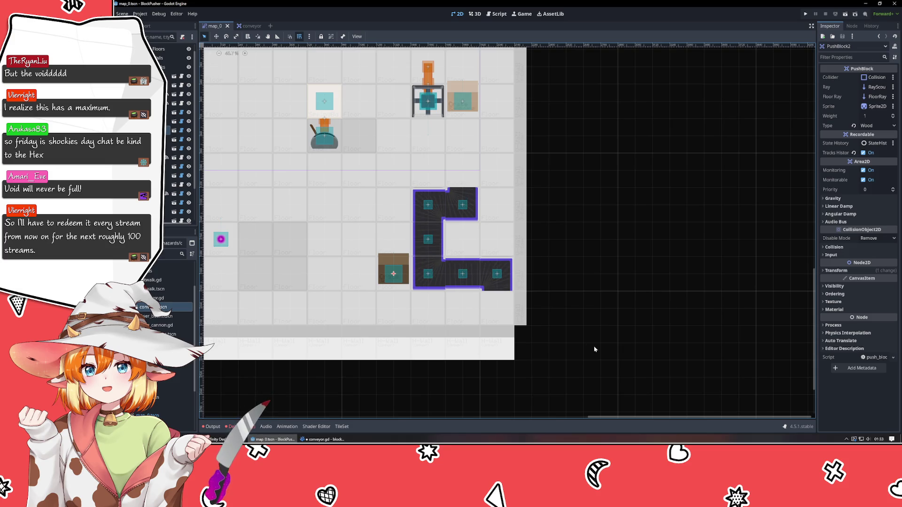
pyautogui.moveTo(392, 277)
pyautogui.mouseDown()
pyautogui.moveTo(427, 278)
pyautogui.moveTo(425, 214)
pyautogui.moveTo(460, 213)
pyautogui.moveTo(462, 172)
pyautogui.moveTo(360, 185)
pyautogui.moveTo(360, 218)
pyautogui.moveTo(393, 272)
pyautogui.mouseUp()
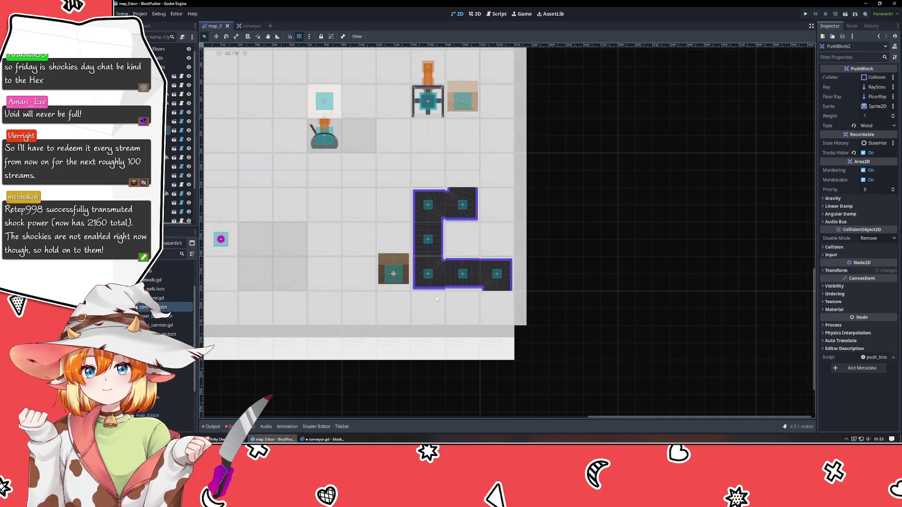
pyautogui.moveTo(393, 273)
pyautogui.mouseDown()
pyautogui.moveTo(429, 238)
pyautogui.moveTo(463, 240)
pyautogui.mouseUp()
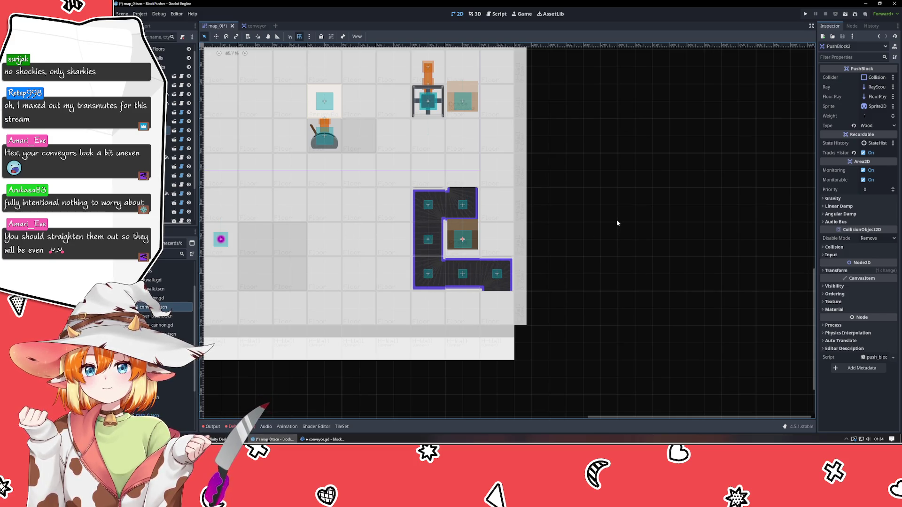
pyautogui.moveTo(583, 159)
pyautogui.mouseDown()
pyautogui.moveTo(617, 260)
pyautogui.moveTo(593, 212)
pyautogui.mouseUp()
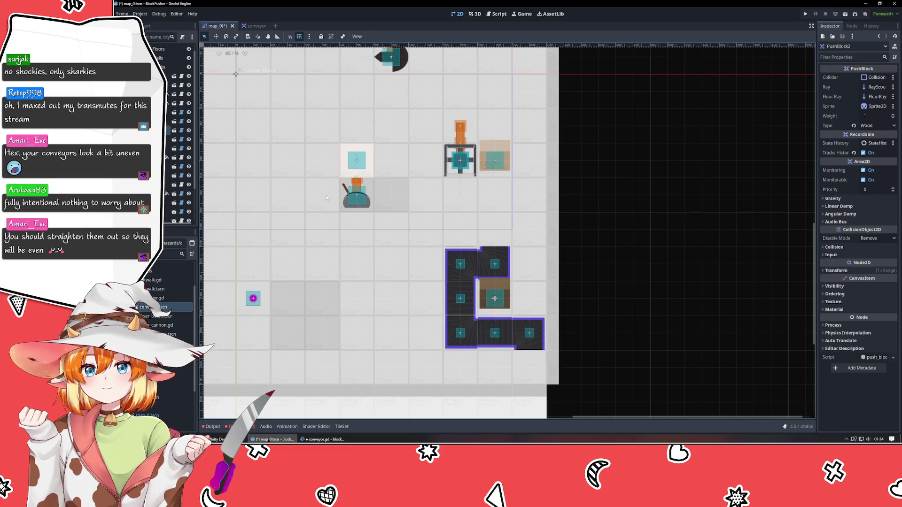
# - Move the push block out of the notch and the player below the conveyors
pyautogui.click(357, 160)
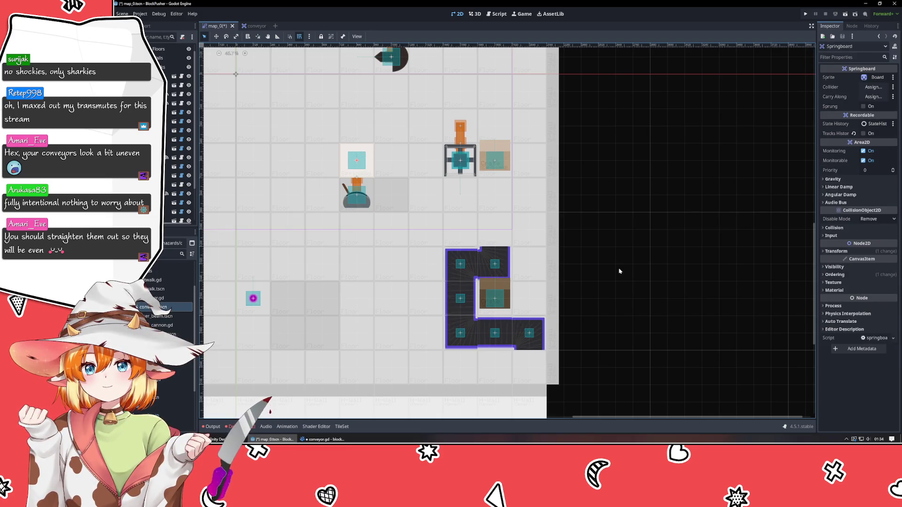
pyautogui.moveTo(619, 268); pyautogui.dragTo(600, 199)
pyautogui.click(476, 262)
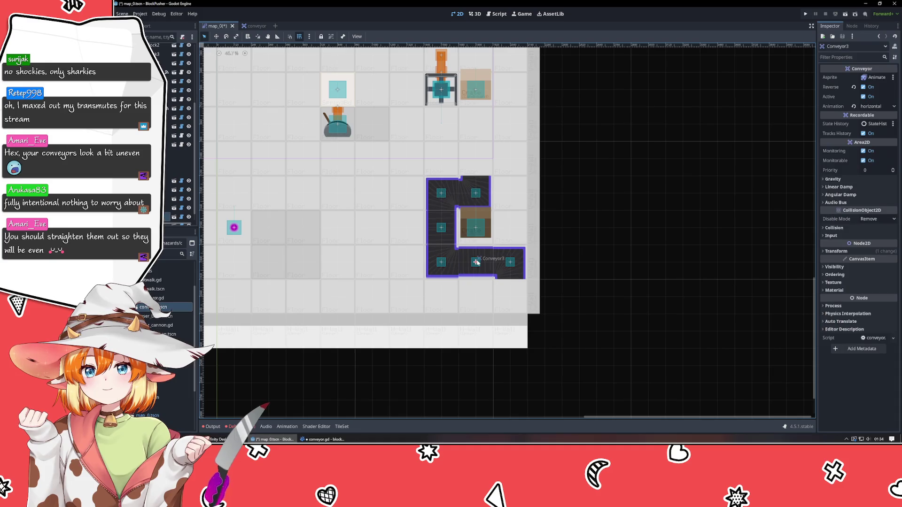
pyautogui.click(602, 237)
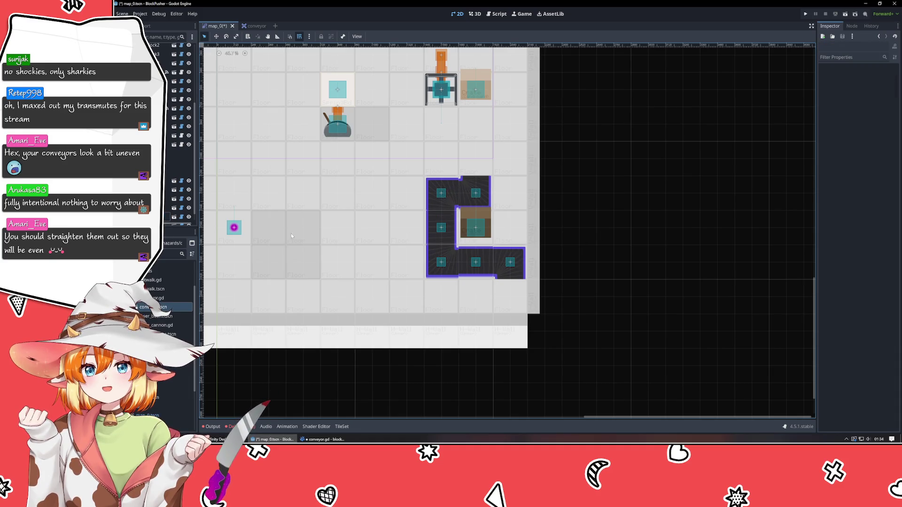
pyautogui.moveTo(473, 213)
pyautogui.mouseDown()
pyautogui.moveTo(474, 244)
pyautogui.moveTo(456, 243)
pyautogui.moveTo(439, 213)
pyautogui.moveTo(473, 228)
pyautogui.moveTo(472, 248)
pyautogui.mouseUp()
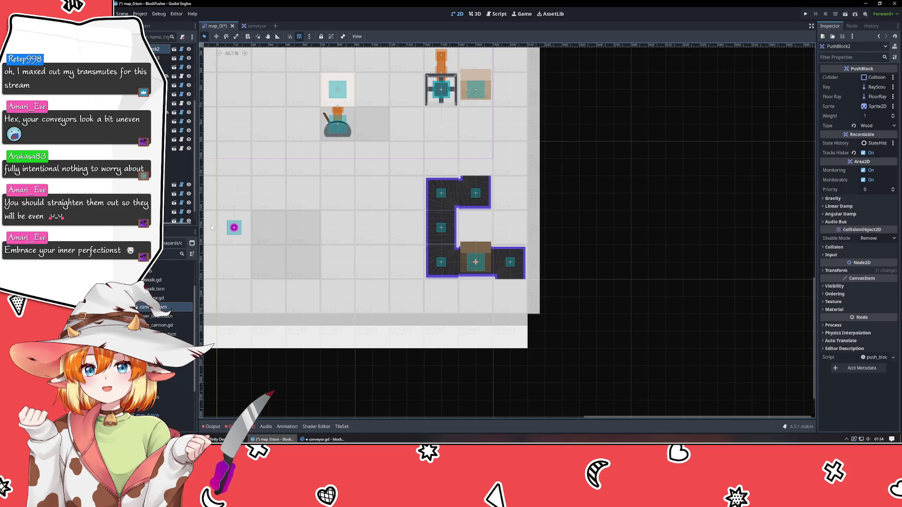
pyautogui.click(239, 231)
pyautogui.moveTo(241, 232)
pyautogui.mouseDown()
pyautogui.moveTo(464, 317)
pyautogui.moveTo(480, 301)
pyautogui.moveTo(446, 302)
pyautogui.mouseUp()
# - Select the push block and the conveyor beneath it on their shared tile
pyautogui.click(473, 264)
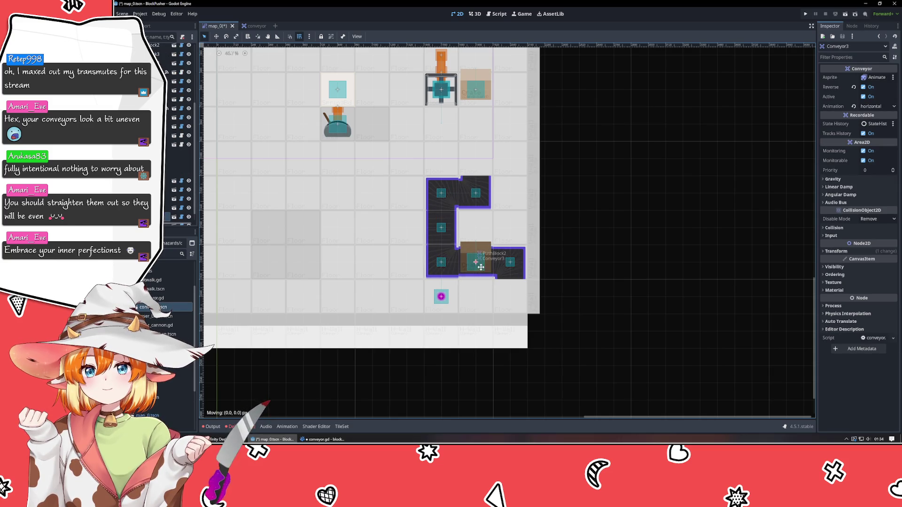
pyautogui.click(476, 261)
pyautogui.click(476, 261)
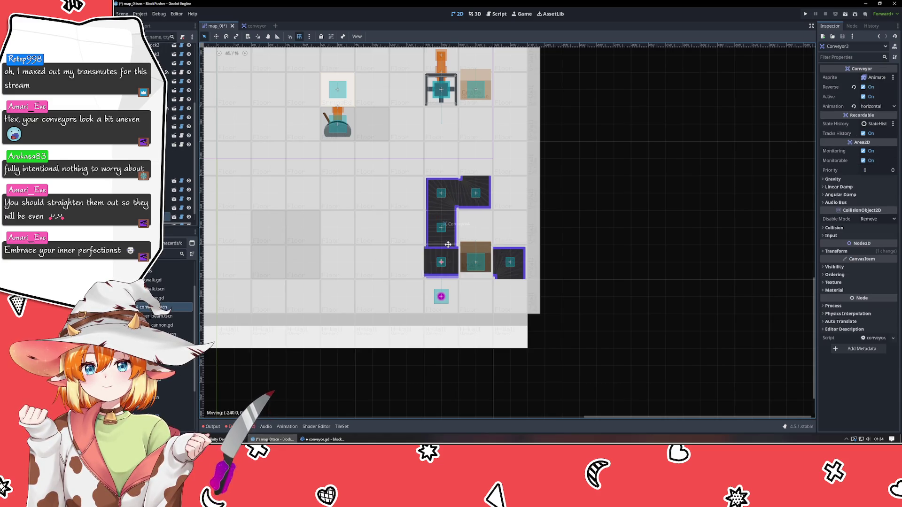
pyautogui.click(484, 247)
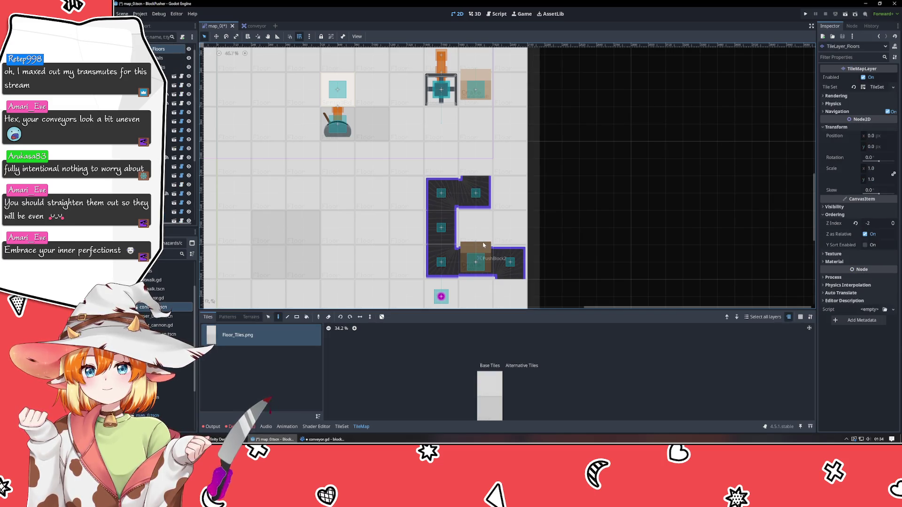
pyautogui.click(476, 265)
pyautogui.click(476, 259)
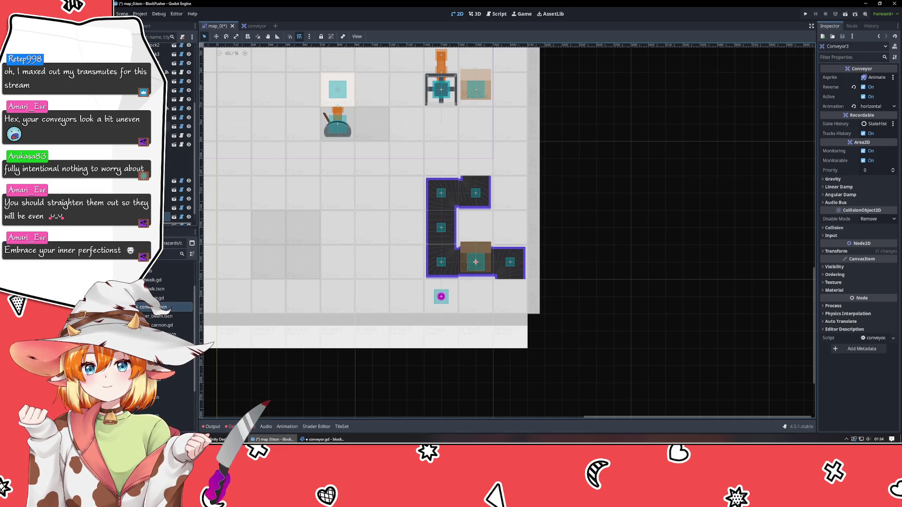
pyautogui.scroll(3, 167, 216)
pyautogui.click(168, 111)
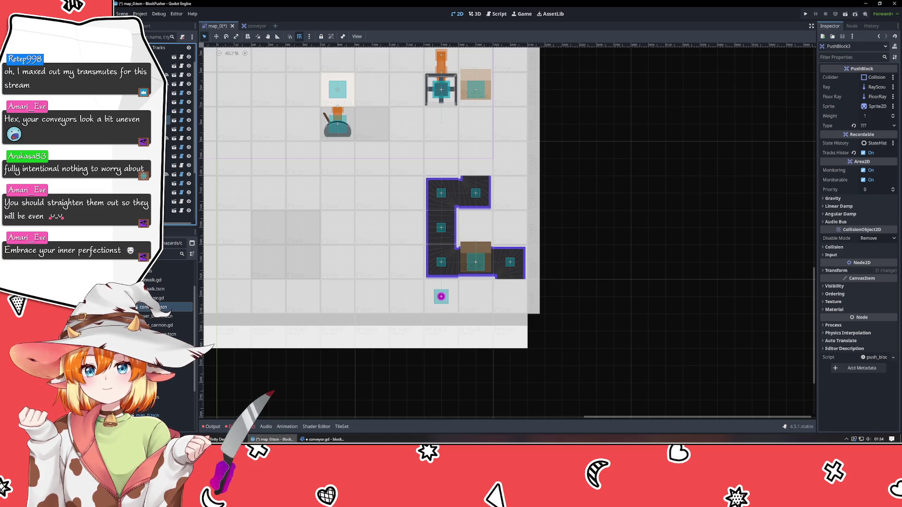
# - Return shifted conveyor tiles to their cells and place the push block left of the conveyor column
pyautogui.moveTo(474, 262)
pyautogui.mouseDown()
pyautogui.moveTo(389, 262)
pyautogui.moveTo(475, 262)
pyautogui.mouseUp()
pyautogui.moveTo(441, 296)
pyautogui.mouseDown()
pyautogui.moveTo(407, 297)
pyautogui.moveTo(441, 262)
pyautogui.moveTo(435, 231)
pyautogui.moveTo(442, 296)
pyautogui.mouseUp()
pyautogui.moveTo(441, 262); pyautogui.dragTo(372, 258)
pyautogui.moveTo(441, 296); pyautogui.dragTo(455, 263)
pyautogui.moveTo(373, 261)
pyautogui.mouseDown()
pyautogui.moveTo(406, 258)
pyautogui.moveTo(406, 222)
pyautogui.moveTo(407, 244)
pyautogui.mouseUp()
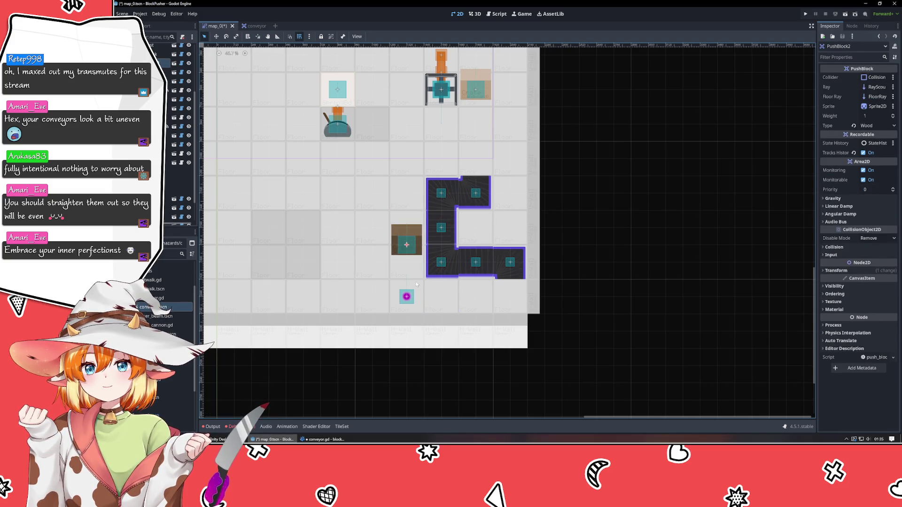
pyautogui.click(383, 286)
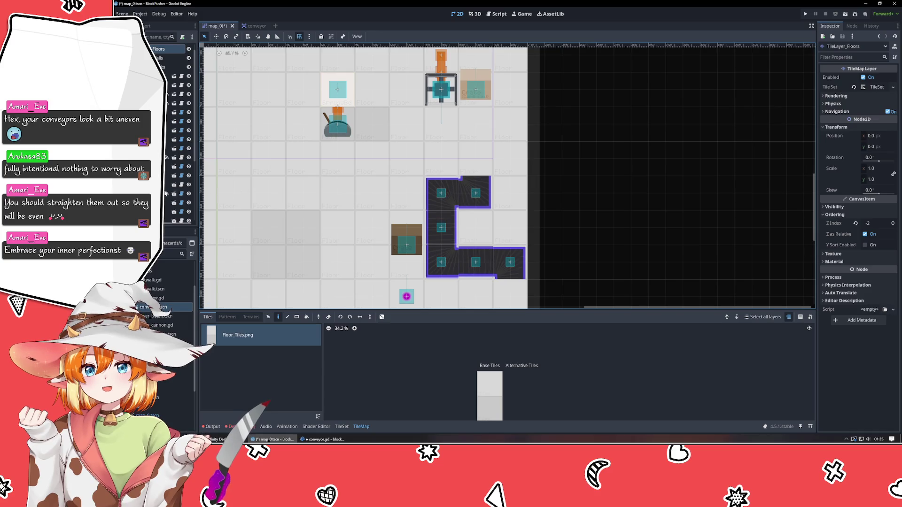
pyautogui.click(167, 194)
pyautogui.scroll(-4, 347, 245)
pyautogui.scroll(5, 353, 251)
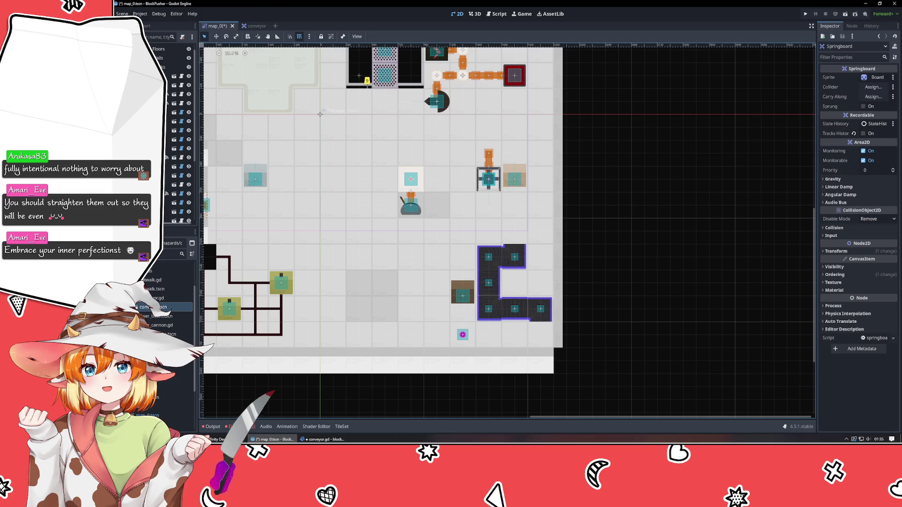
# - Open and dismiss the Floors layer options, then select the springboard
pyautogui.rightClick(156, 51)
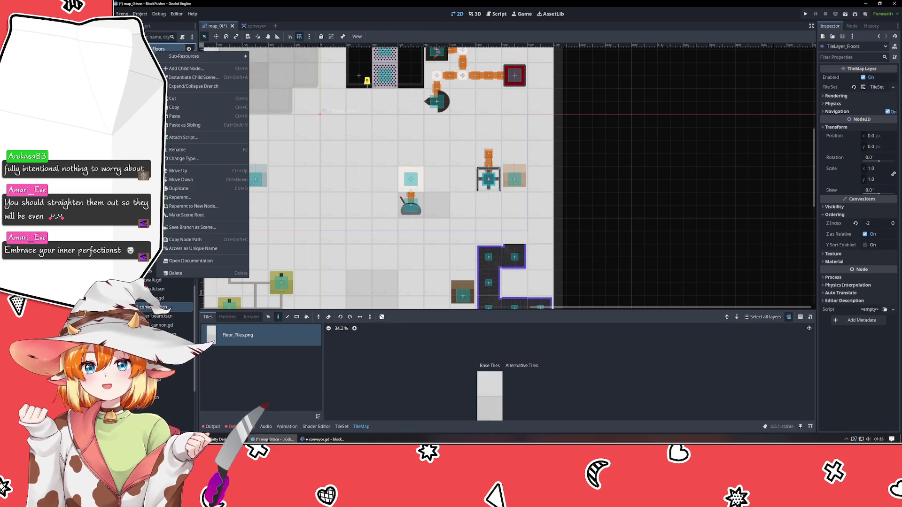
pyautogui.press('Escape')
pyautogui.click(251, 162)
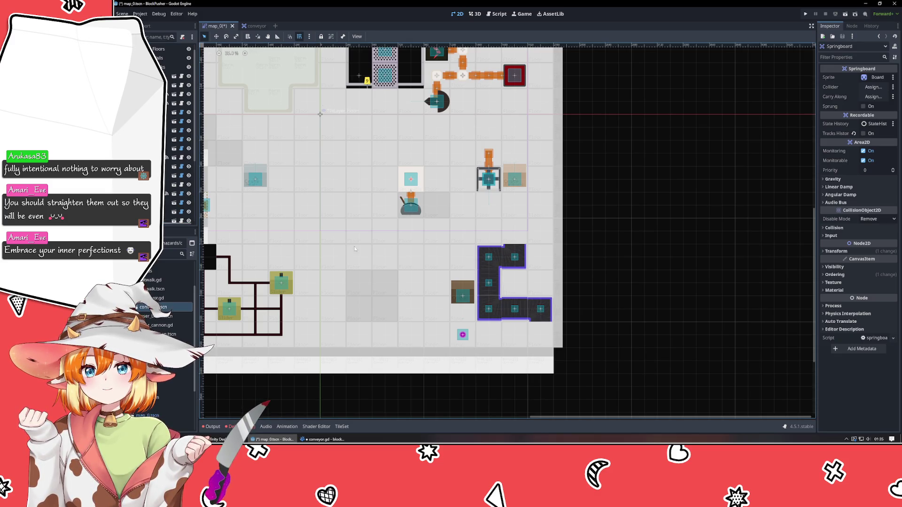
# - Pan across the map's right side, deselect the springboard, and bring up the SpriteFrames docs
pyautogui.hscroll(-5, 416, 258)
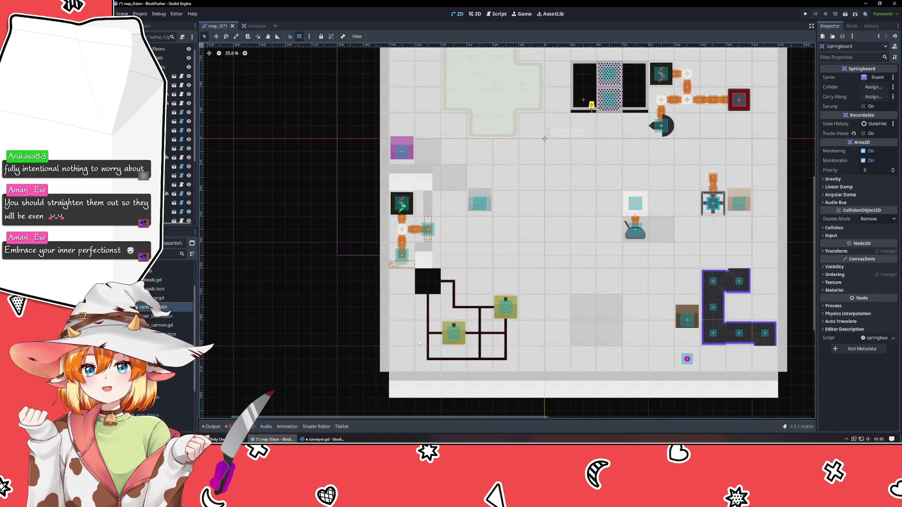
pyautogui.hscroll(3, 552, 164)
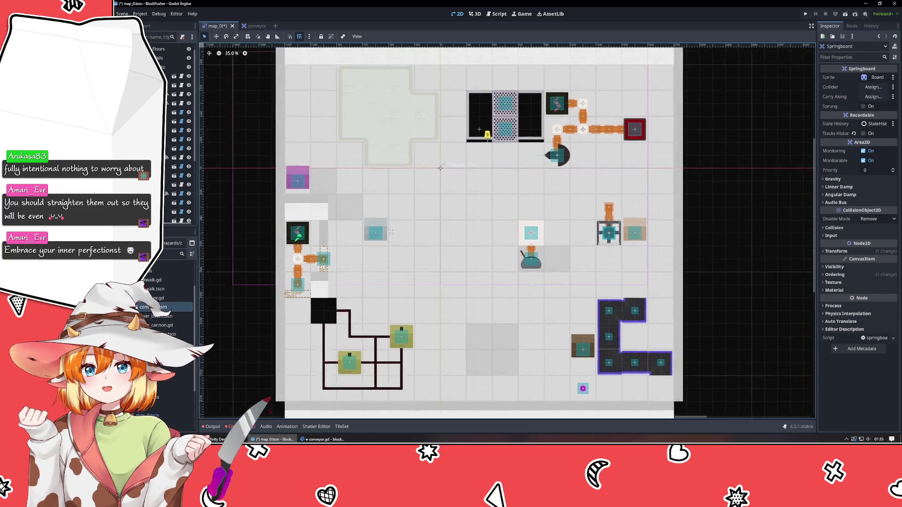
pyautogui.scroll(-1, 385, 199)
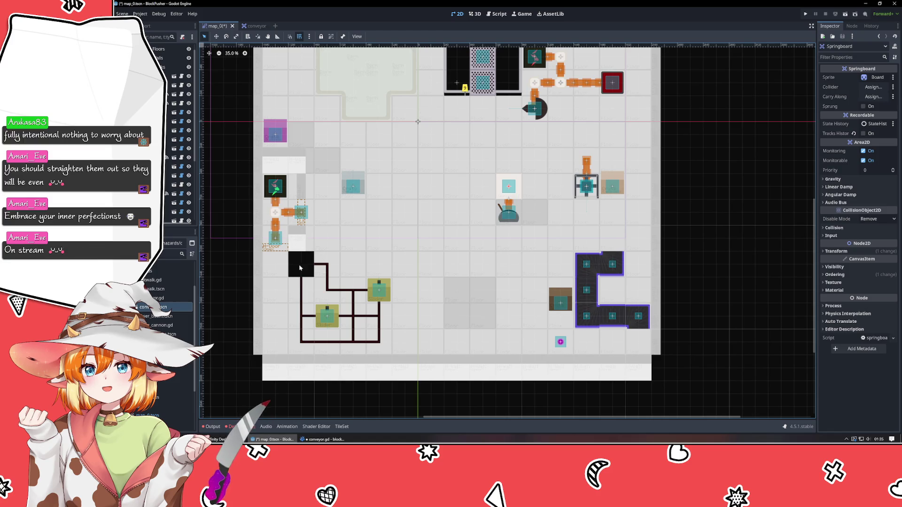
pyautogui.moveTo(416, 321)
pyautogui.mouseDown()
pyautogui.moveTo(322, 270)
pyautogui.moveTo(322, 315)
pyautogui.mouseUp()
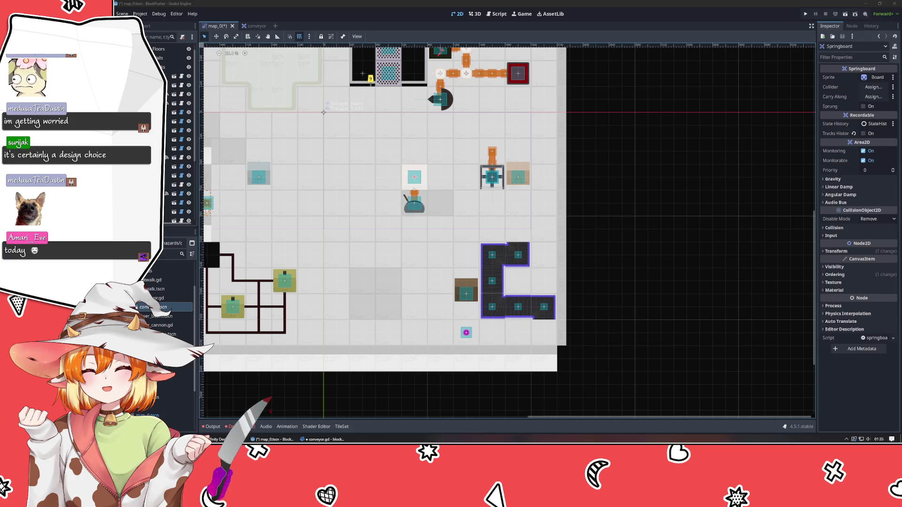
pyautogui.click(413, 406)
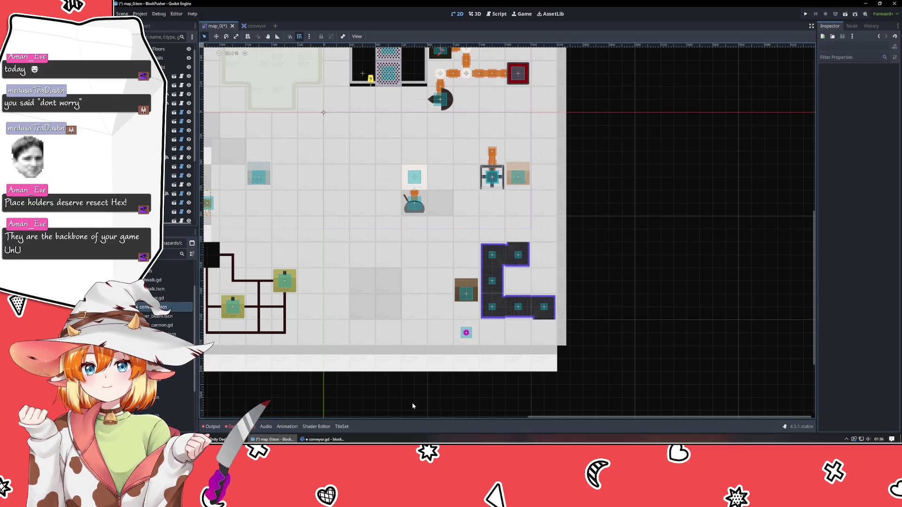
pyautogui.hotkey('alt', 'Tab')
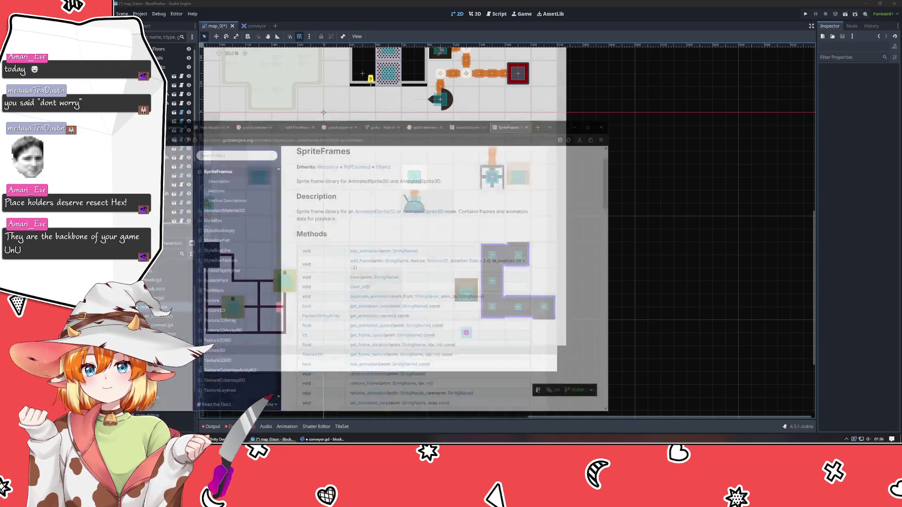
# - Search 'what is resect' and read the Merriam-Webster definitions of resect and resection
pyautogui.hotkey('ctrl', 't')
pyautogui.write('what is rese')
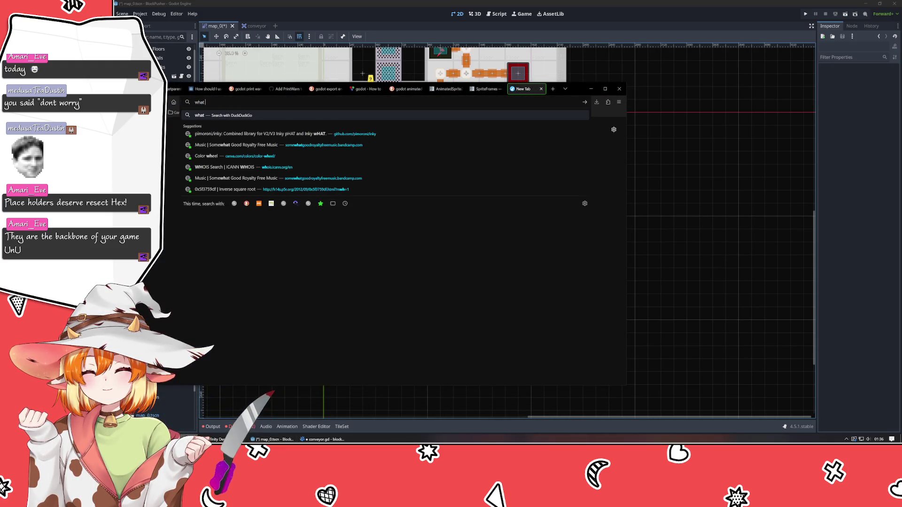
pyautogui.write('ct')
pyautogui.press('Return')
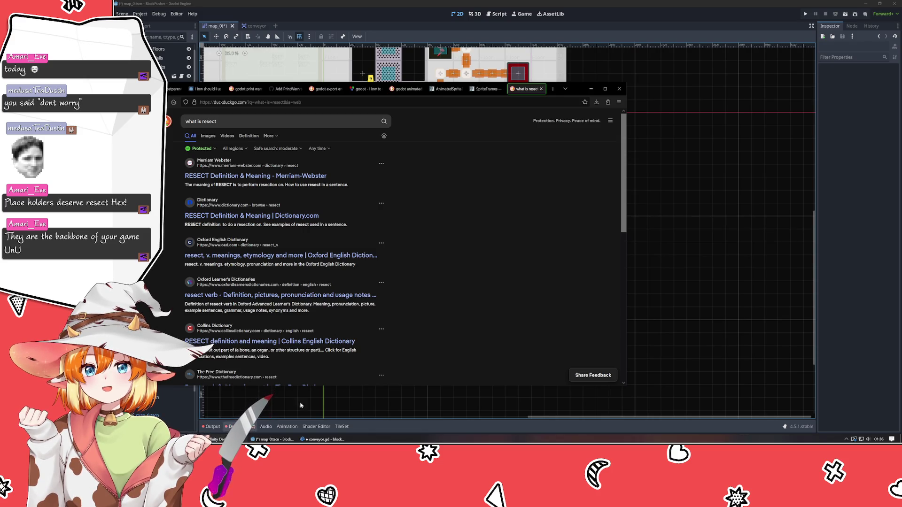
pyautogui.click(266, 176)
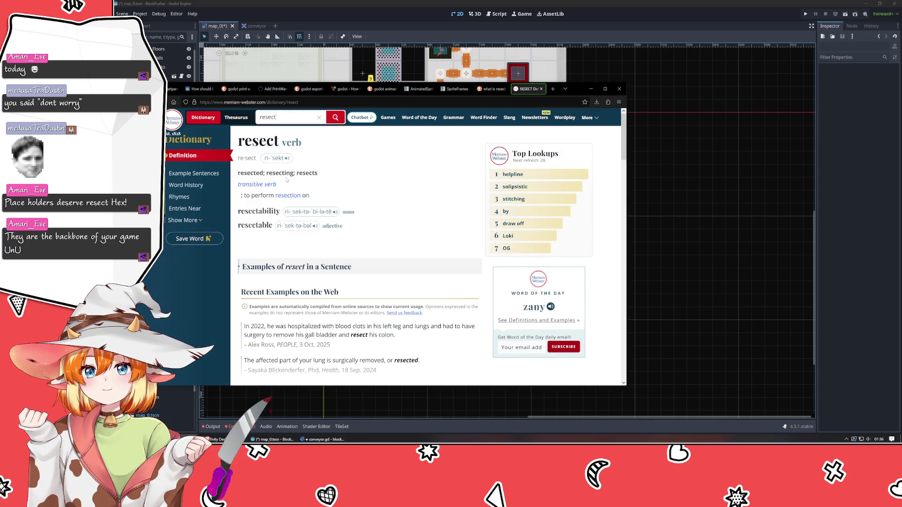
pyautogui.click(286, 199)
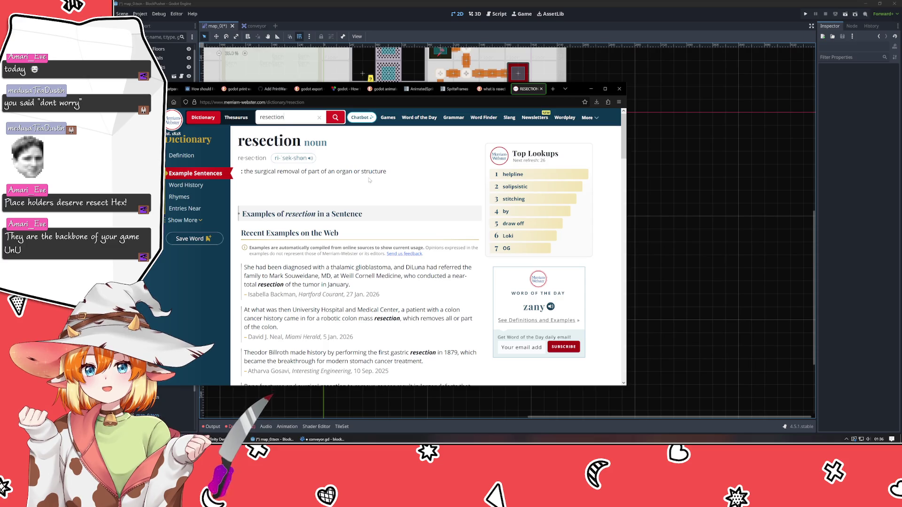
pyautogui.click(701, 185)
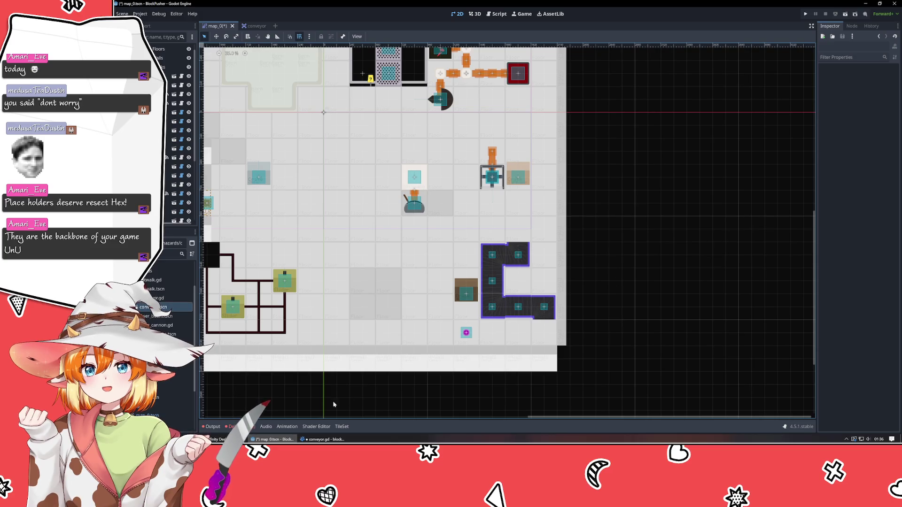
# - Check the time in the taskbar calendar and return to Godot
pyautogui.hotkey('alt', 'Tab')
pyautogui.hotkey('alt', 'Tab')
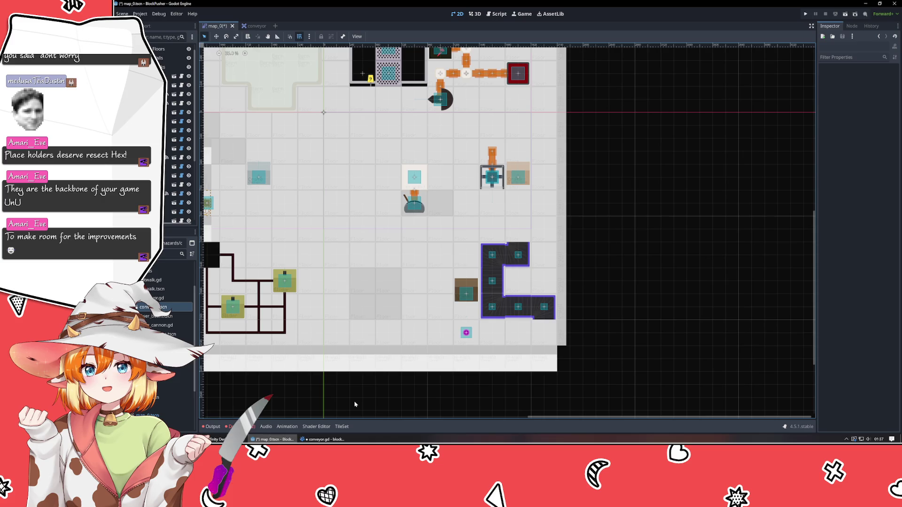
pyautogui.moveTo(323, 439)
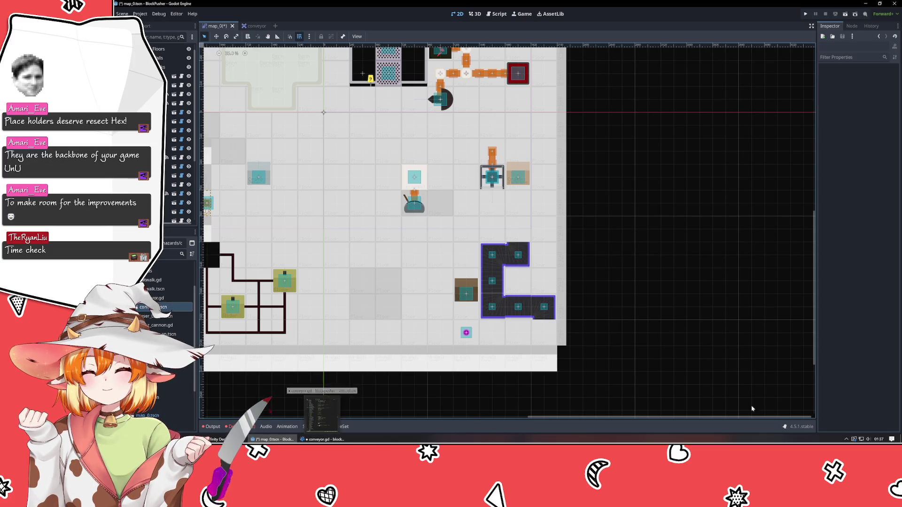
pyautogui.click(878, 439)
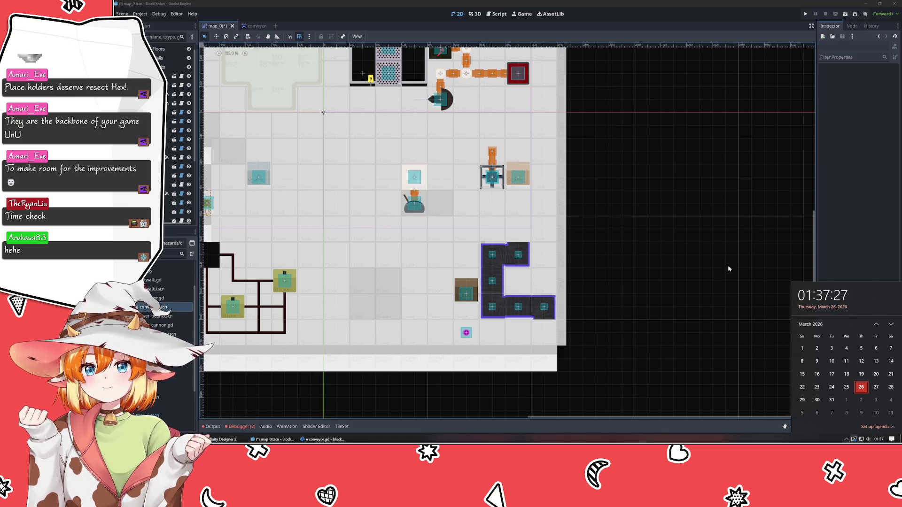
pyautogui.click(698, 259)
# - Nudge the wooden crate up half a tile, then bring conveyor.gd forward and save it
pyautogui.moveTo(698, 259); pyautogui.dragTo(643, 247)
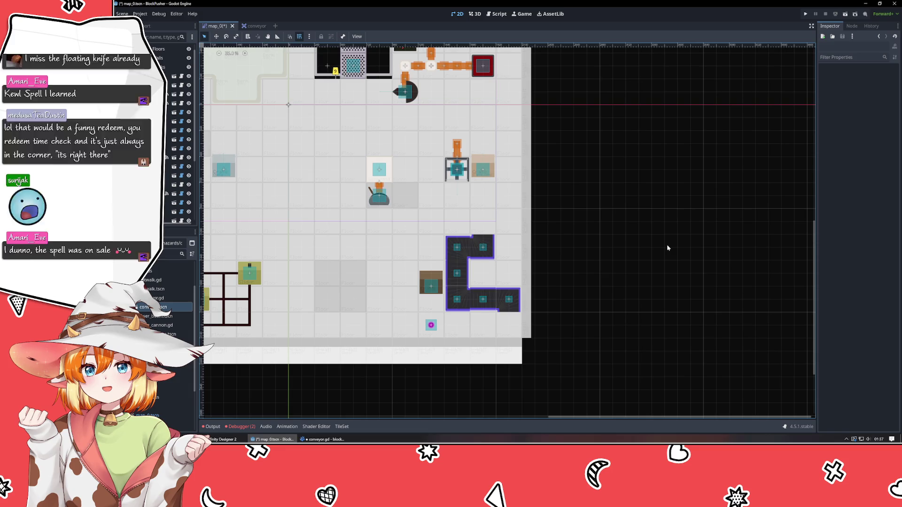
pyautogui.scroll(3, 608, 304)
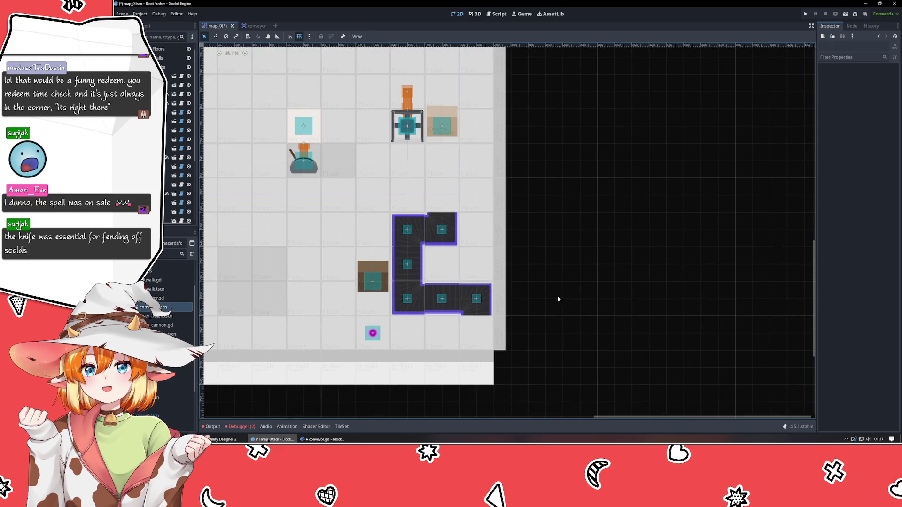
pyautogui.scroll(2, 443, 264)
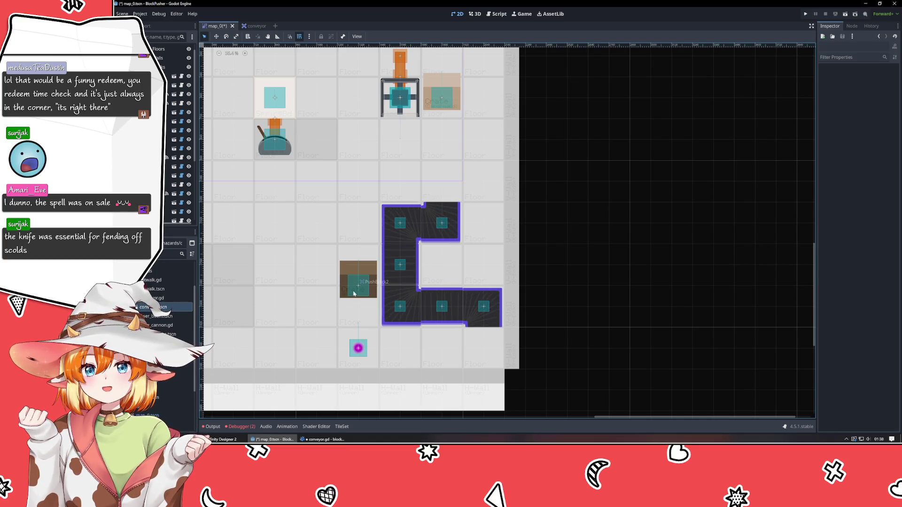
pyautogui.moveTo(353, 293); pyautogui.dragTo(354, 272)
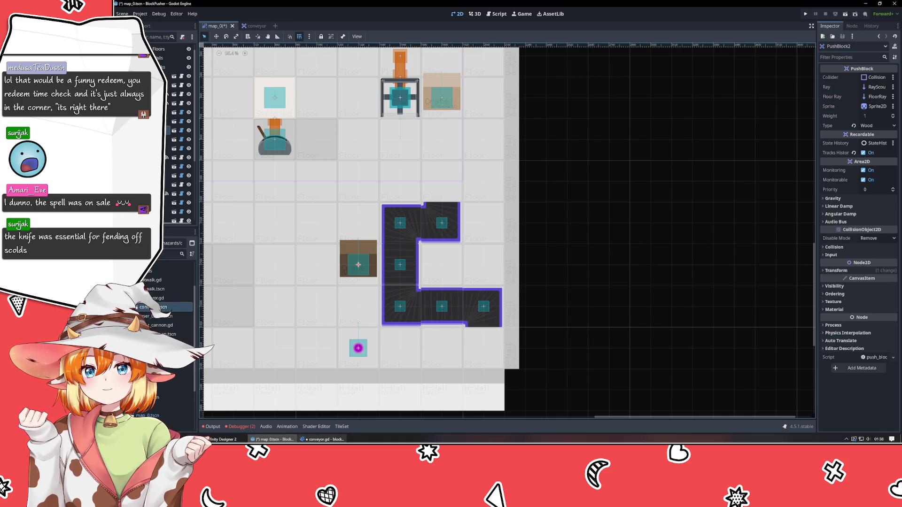
pyautogui.click(324, 439)
pyautogui.hotkey('ctrl', 's')
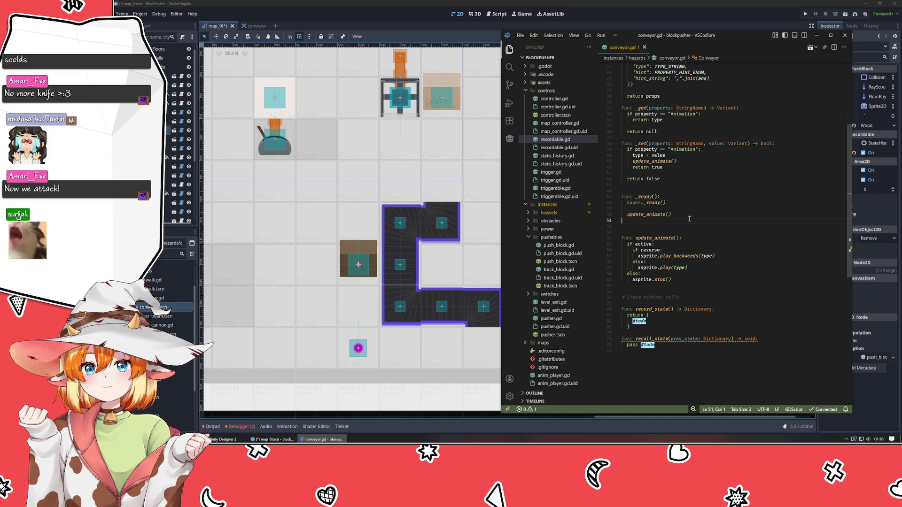
# - Widen VSCodium over the level and expand the power folder to list conduit.gd and power_bank.gd
pyautogui.scroll(2, 691, 219)
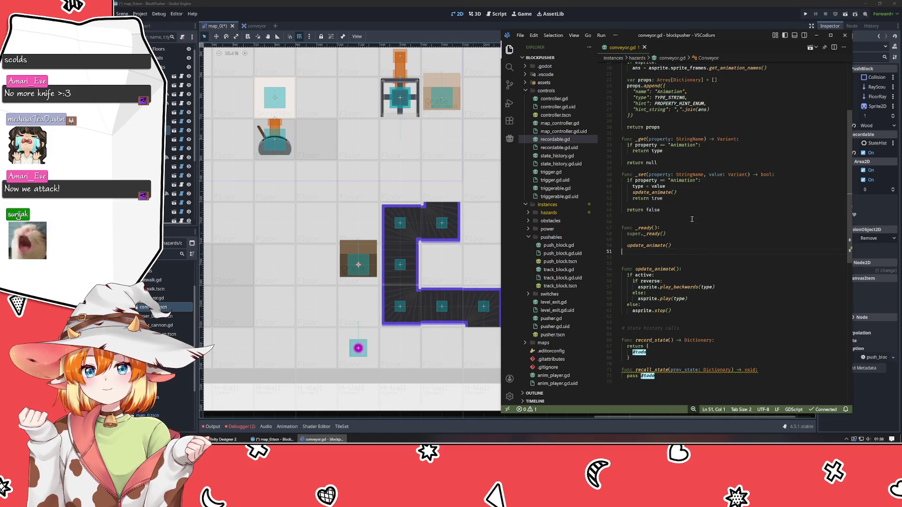
pyautogui.moveTo(502, 175)
pyautogui.mouseDown()
pyautogui.moveTo(383, 177)
pyautogui.moveTo(389, 188)
pyautogui.mouseUp()
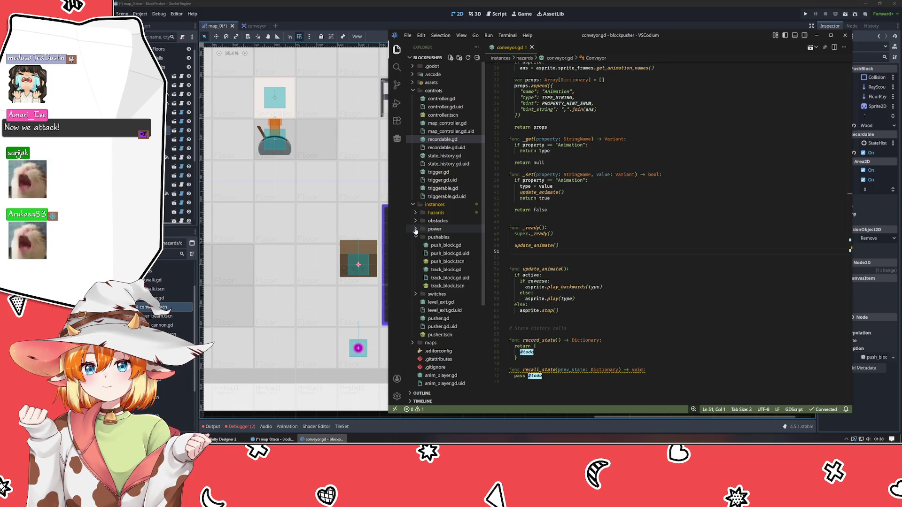
pyautogui.click(416, 231)
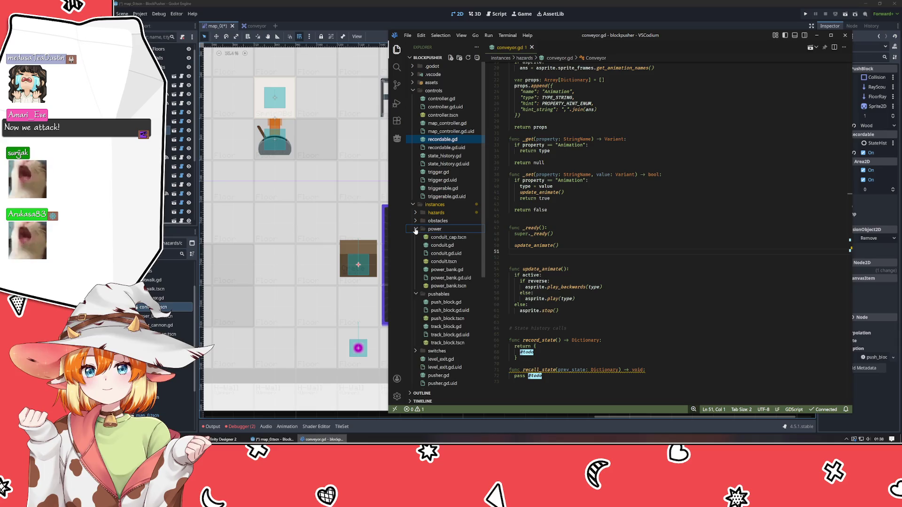
# - Open power_bank.gd in a split editor beside conveyor.gd and collapse the power folder
pyautogui.click(447, 270)
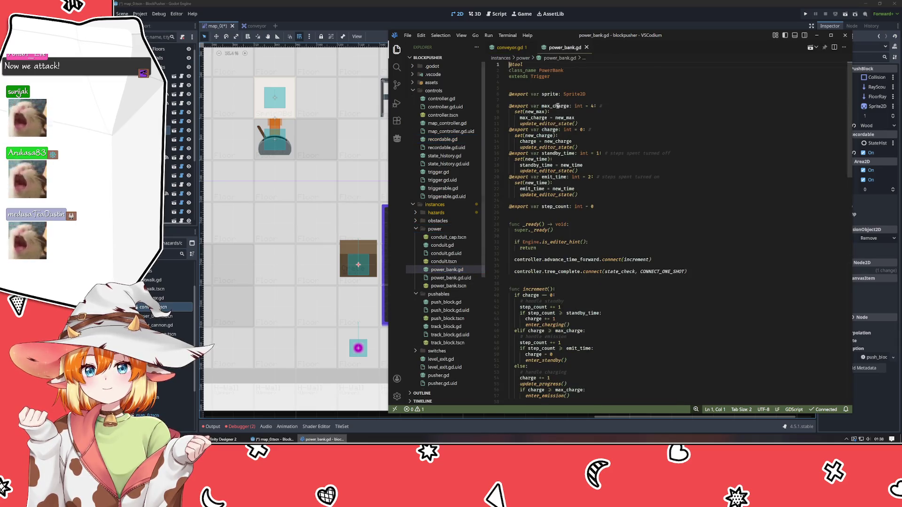
pyautogui.moveTo(446, 270)
pyautogui.mouseDown()
pyautogui.moveTo(765, 135)
pyautogui.moveTo(817, 137)
pyautogui.mouseUp()
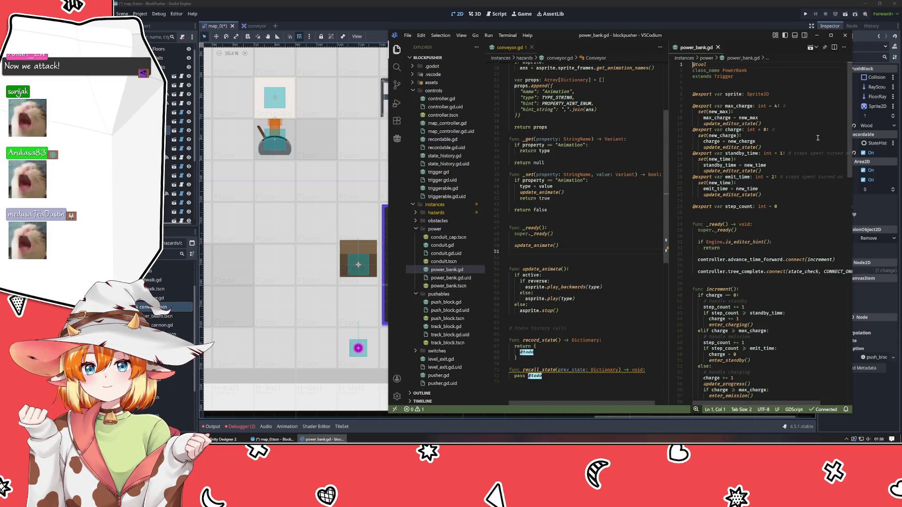
pyautogui.click(414, 228)
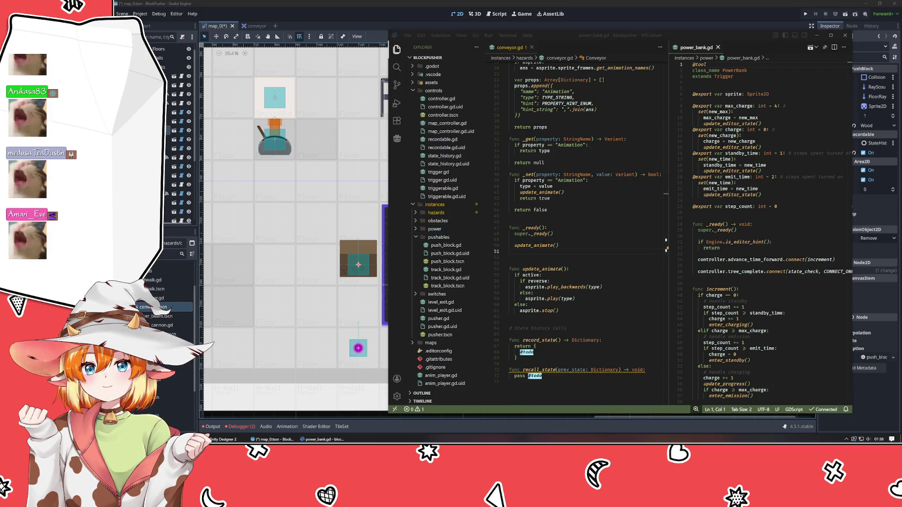
# - Select the advance_time_forward connect line in power_bank.gd to copy it
pyautogui.click(645, 255)
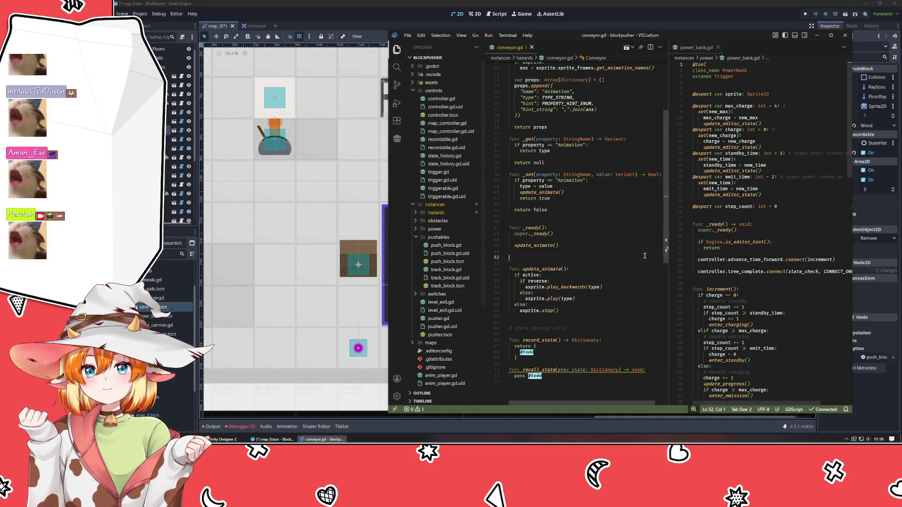
pyautogui.scroll(4, 645, 255)
pyautogui.scroll(2, 598, 192)
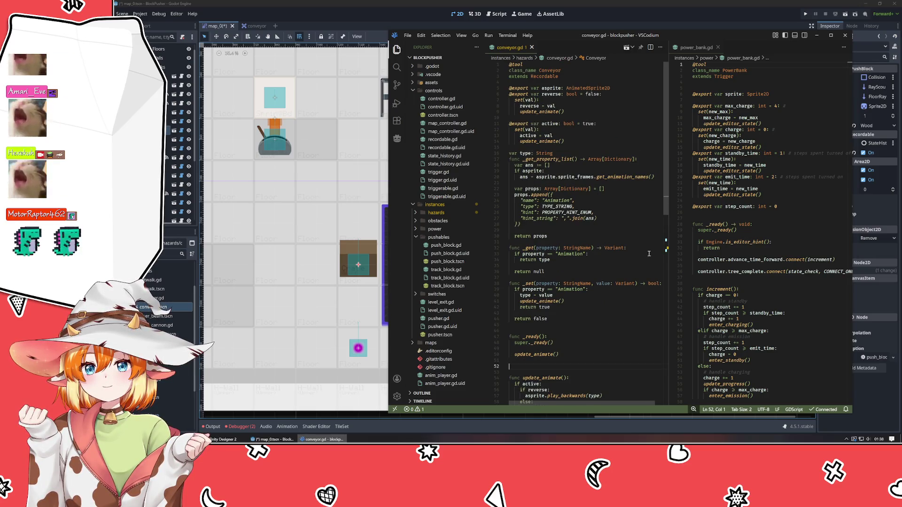
pyautogui.click(722, 260)
pyautogui.press('End')
pyautogui.hotkey('shift', 'Home')
pyautogui.hotkey('ctrl', 'c')
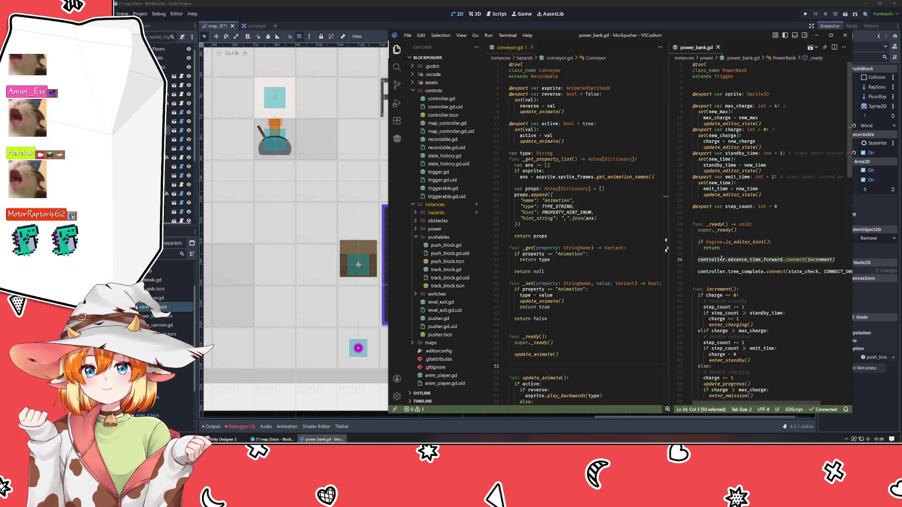
# - Paste the advance_time_forward connection into _ready after update_animate()
pyautogui.click(529, 230)
pyautogui.scroll(-6, 587, 212)
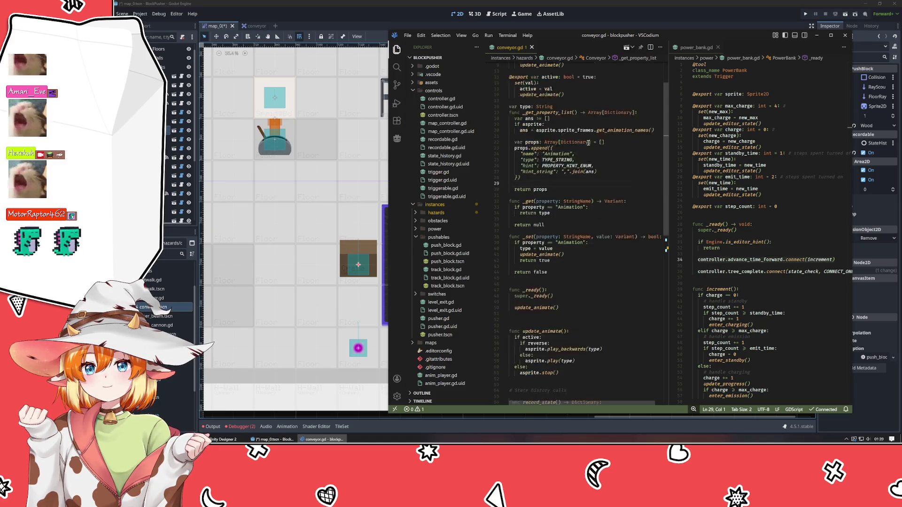
pyautogui.click(598, 240)
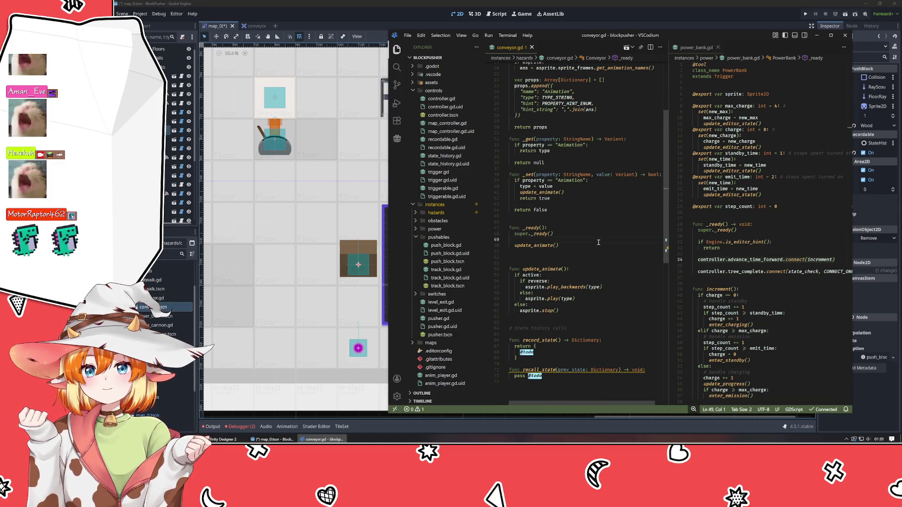
pyautogui.hotkey('ctrl', 'v')
# - Add an 'if Engine.is_editor_hint(): return' guard before the connection line
pyautogui.press('Return')
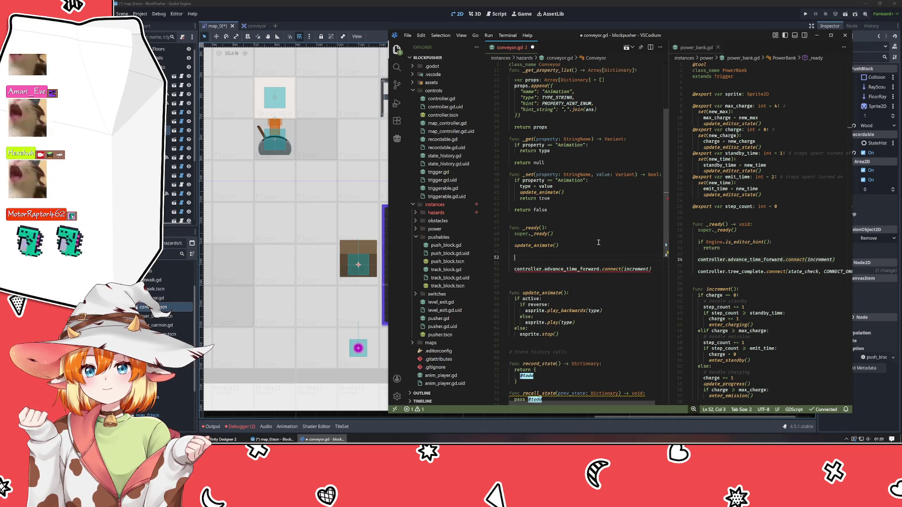
pyautogui.write('if ')
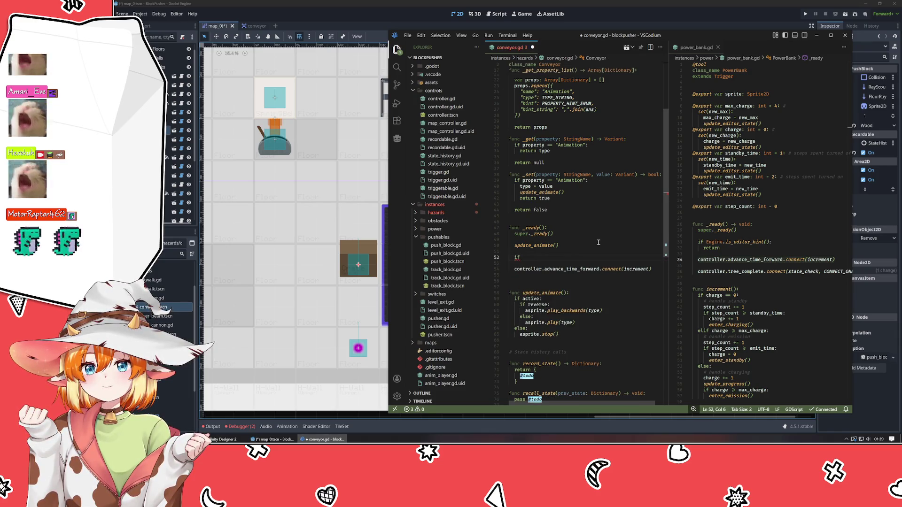
pyautogui.write('engine.is_')
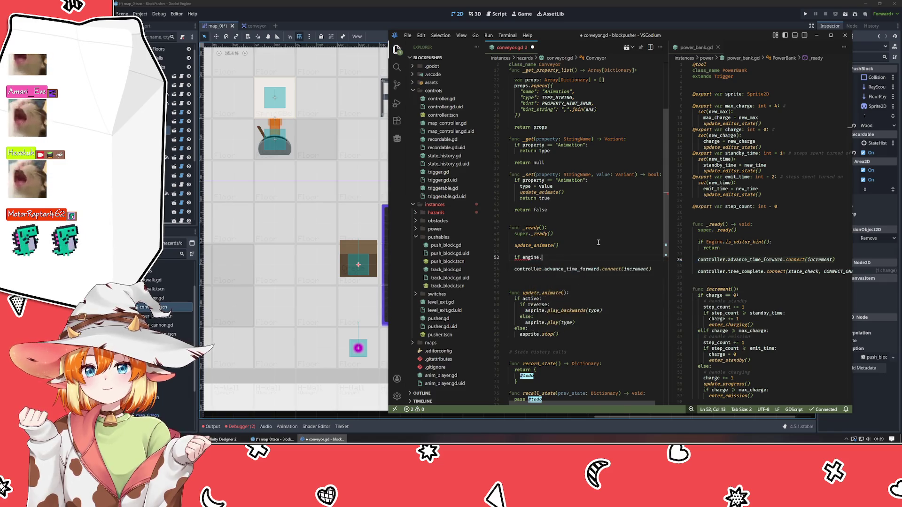
pyautogui.press('Tab')
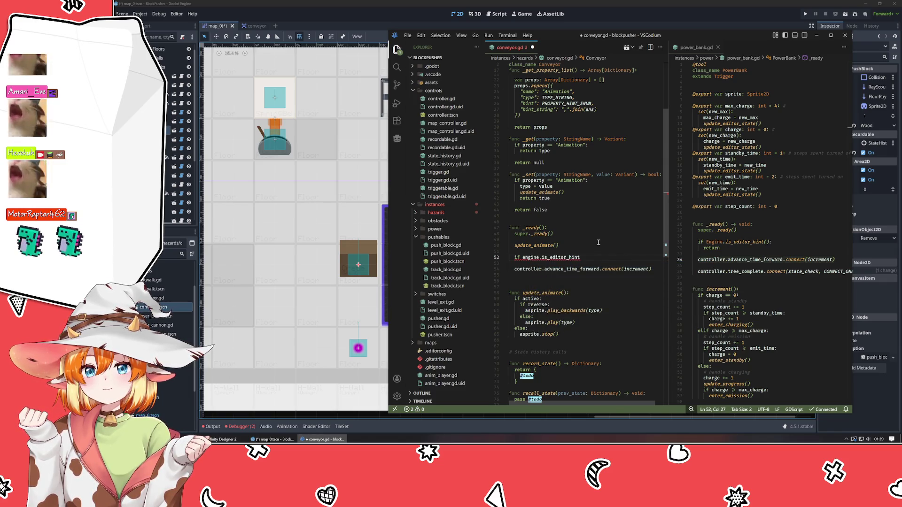
pyautogui.write('():')
pyautogui.press('Return')
pyautogui.write('return')
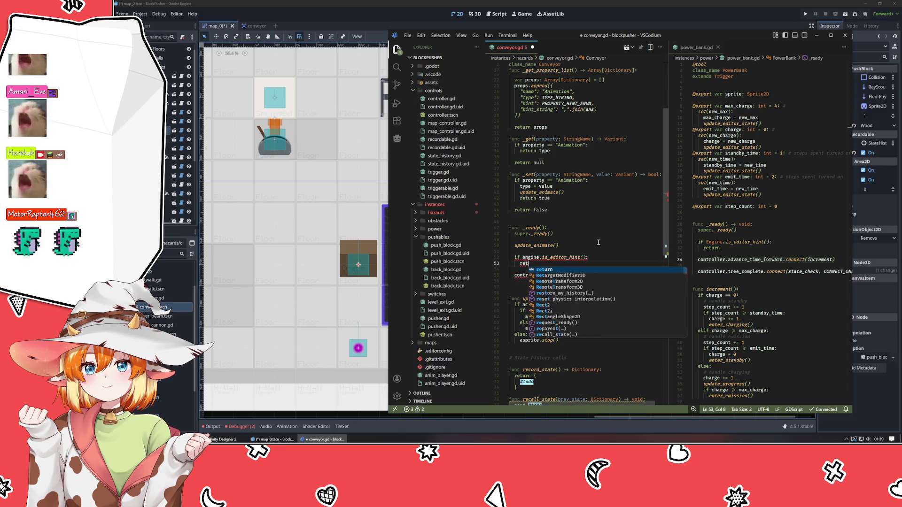
pyautogui.press('Escape')
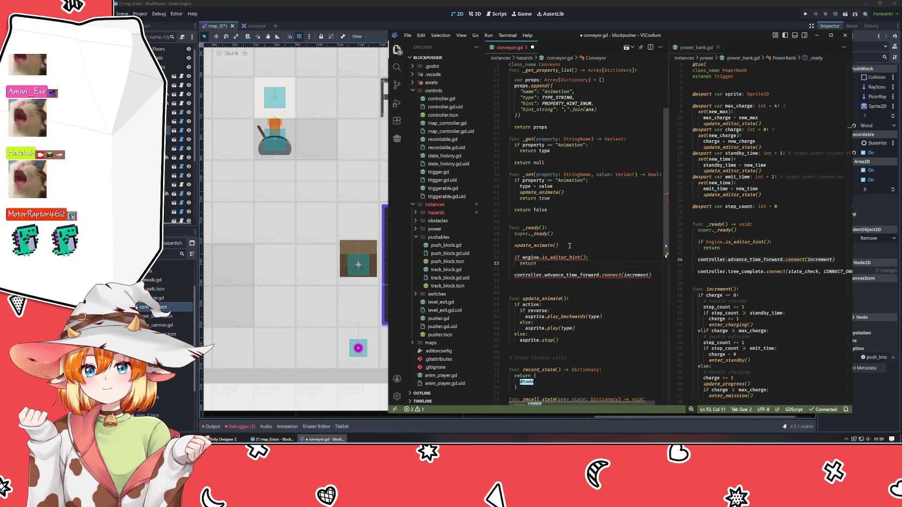
pyautogui.press('Up')
pyautogui.hotkey('ctrl', 'Left')
pyautogui.press('Delete')
pyautogui.write('E')
pyautogui.press('Escape')
# - Replace the increment handler name with convey in the connect call
pyautogui.moveTo(550, 278)
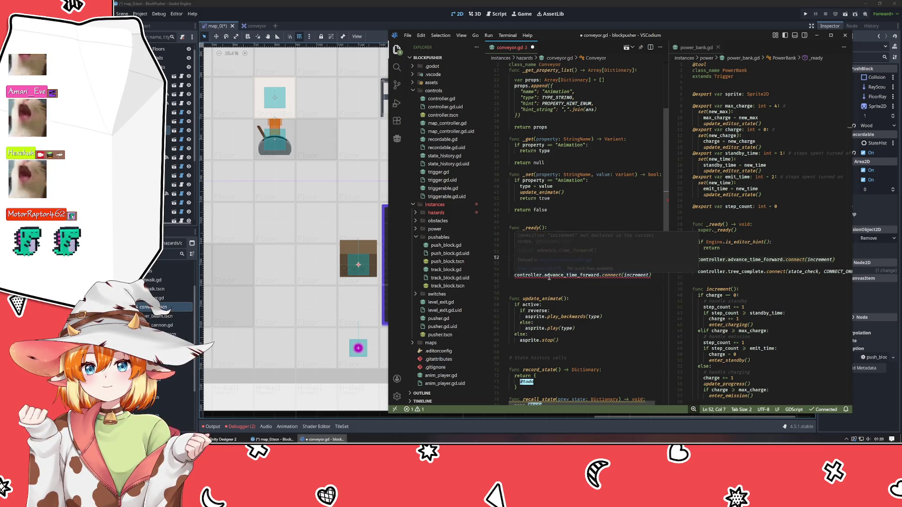
pyautogui.doubleClick(628, 276)
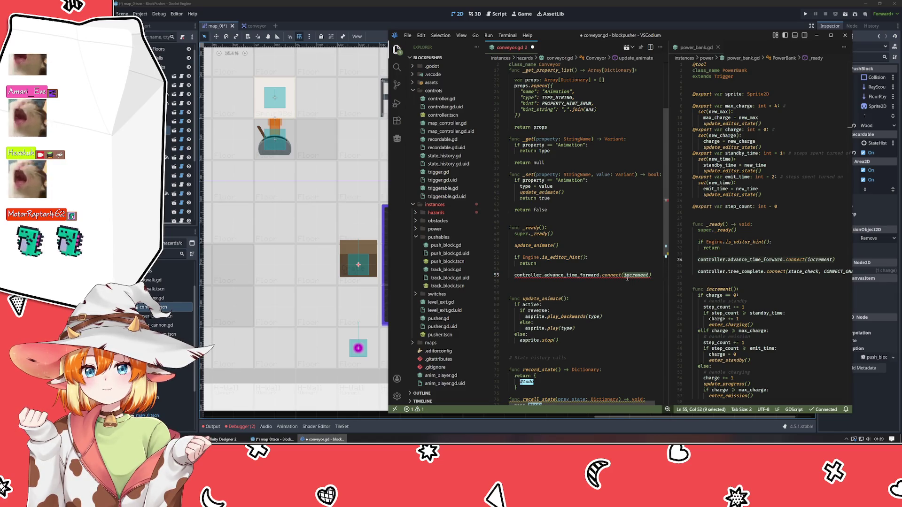
pyautogui.write('convey')
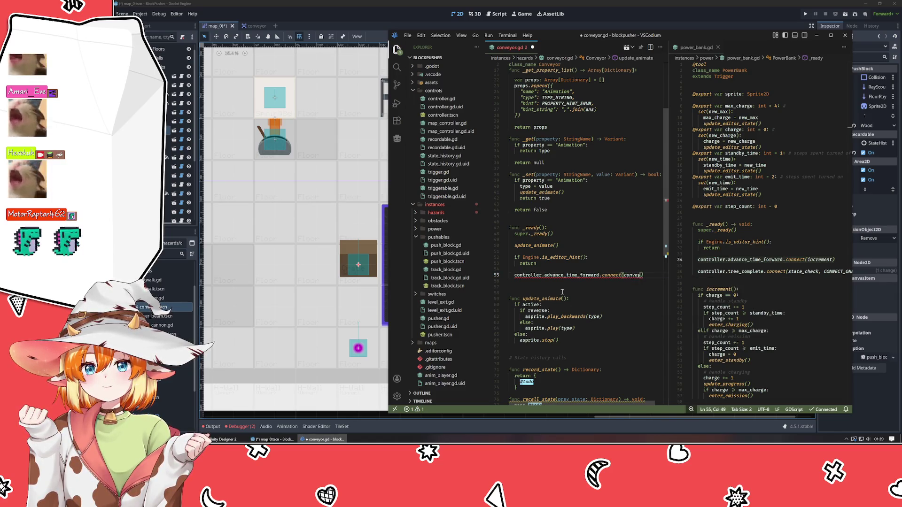
pyautogui.scroll(5, 561, 286)
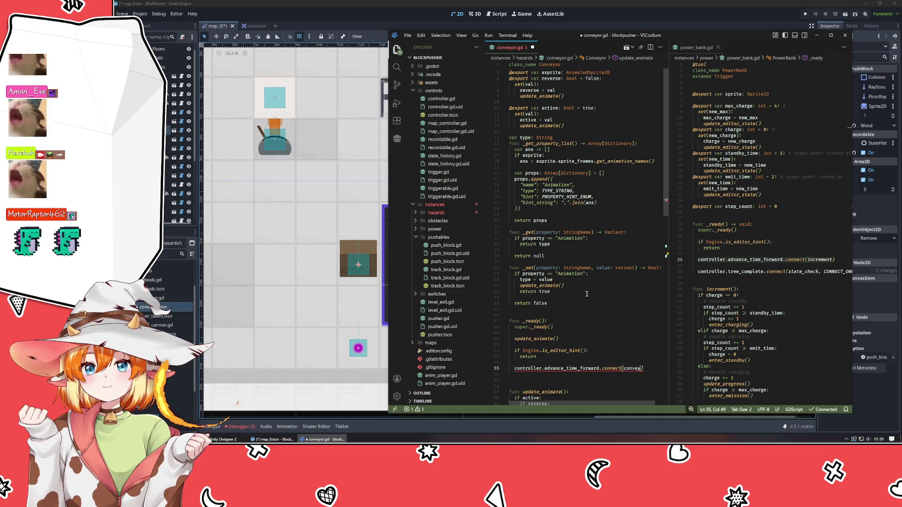
pyautogui.scroll(-7, 564, 272)
pyautogui.click(550, 258)
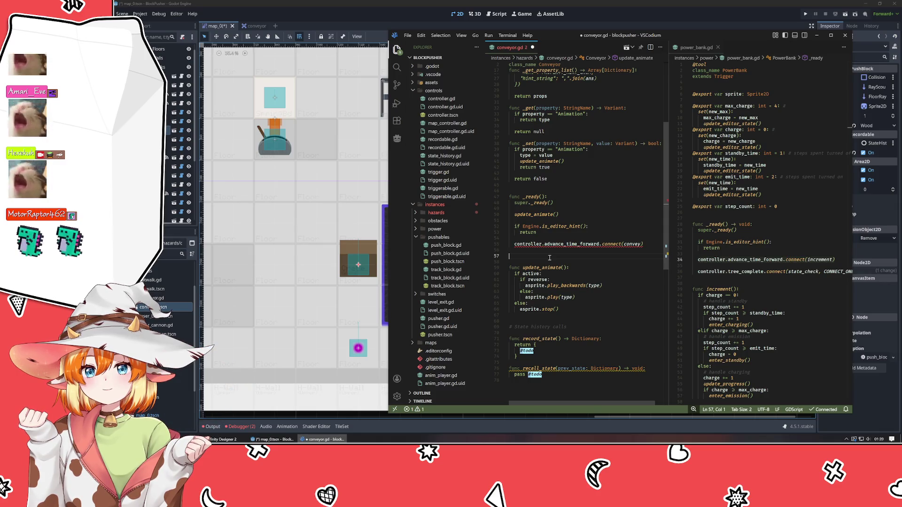
# - Replace the misspelled 'func convery' line with 'func convey():' and a pass body below update_animate
pyautogui.write('func convery')
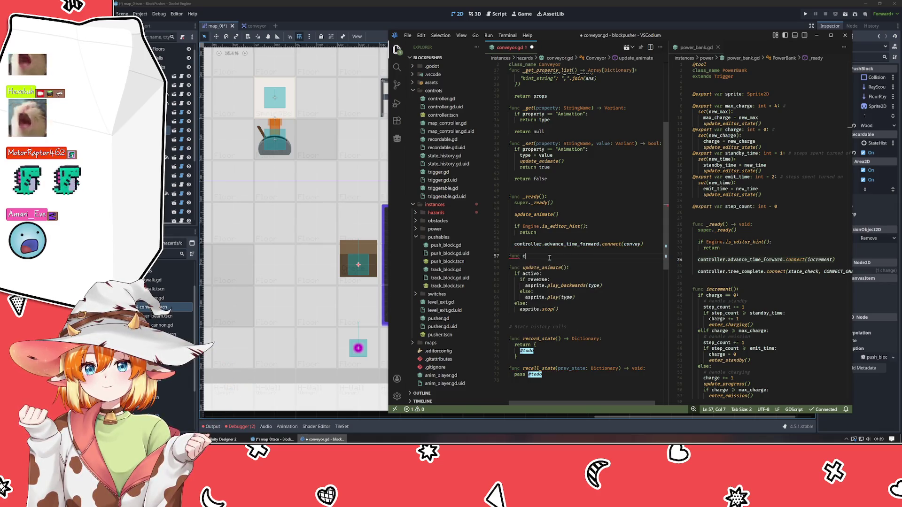
pyautogui.press('BackSpace')
pyautogui.press('BackSpace')
pyautogui.press('BackSpace')
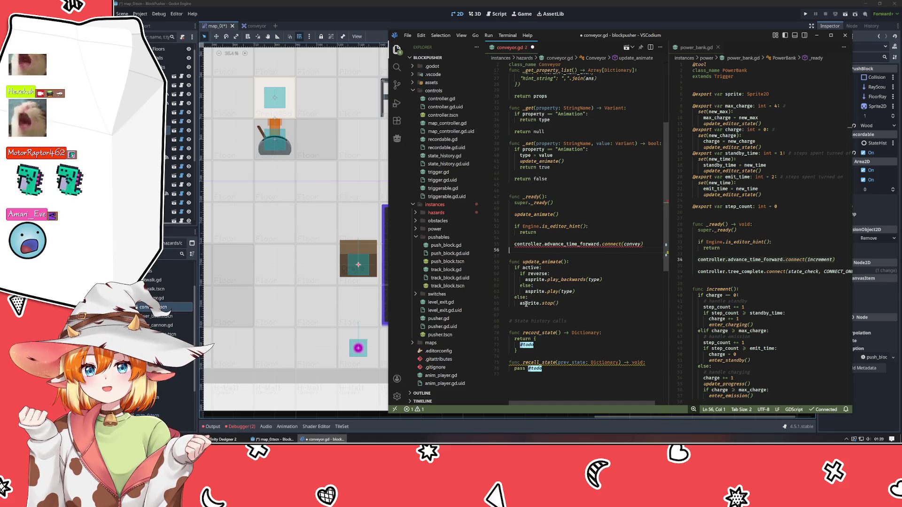
pyautogui.click(521, 304)
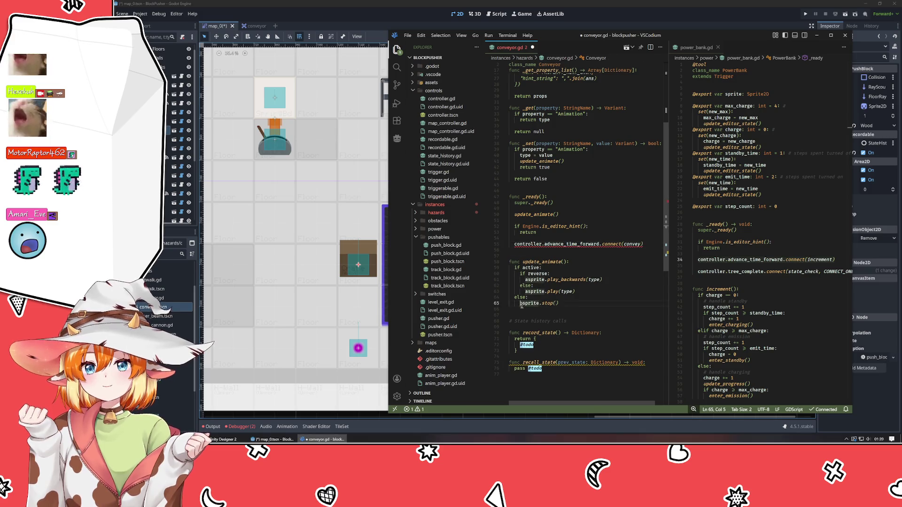
pyautogui.press('Return')
pyautogui.hotkey('ctrl', 'z')
pyautogui.click(521, 311)
pyautogui.press('Return')
pyautogui.press('Return')
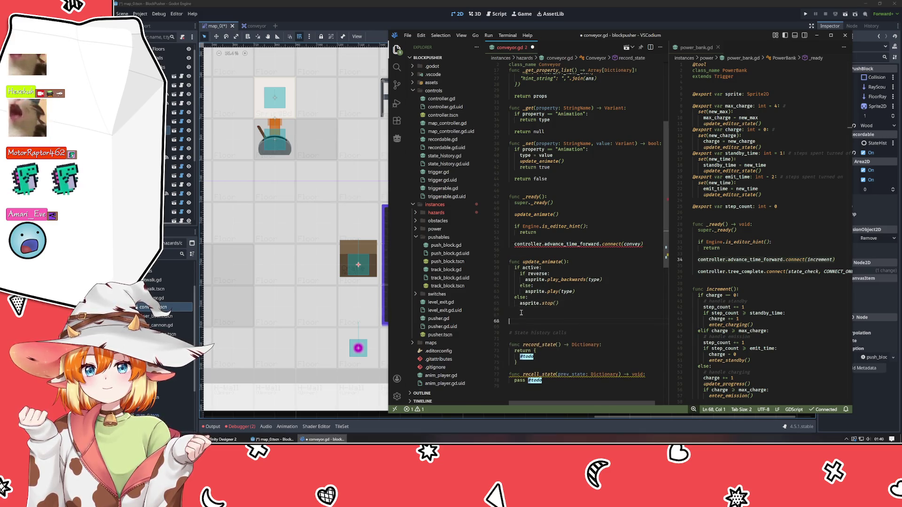
pyautogui.write('func conve')
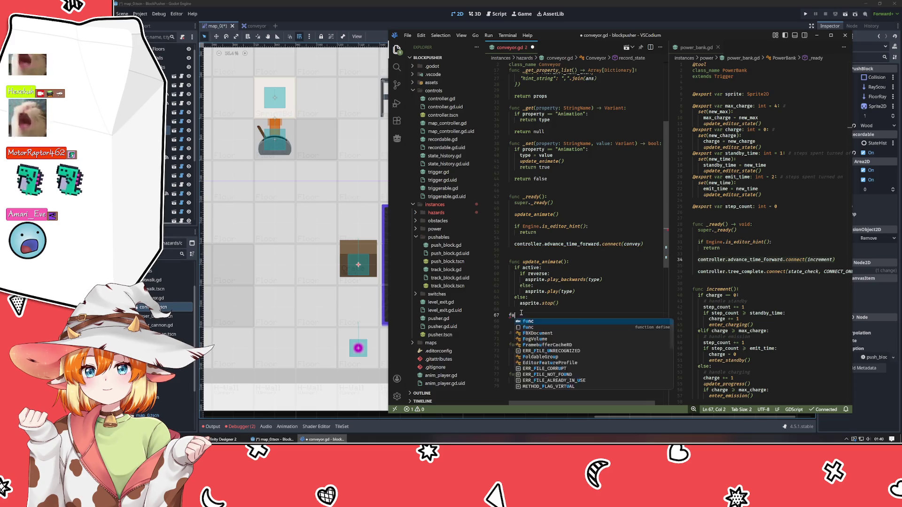
pyautogui.write('y():')
pyautogui.press('Return')
pyautogui.write('pass')
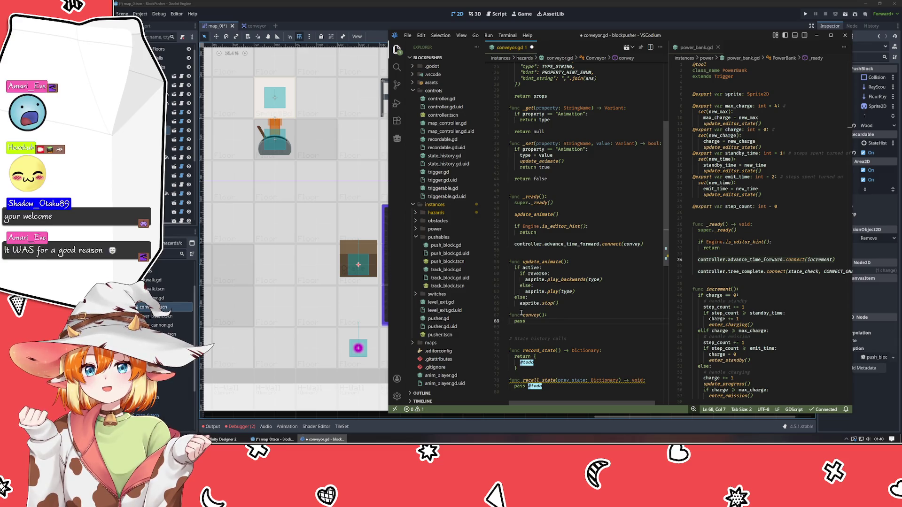
pyautogui.press('BackSpace')
pyautogui.press('BackSpace')
pyautogui.press('BackSpace')
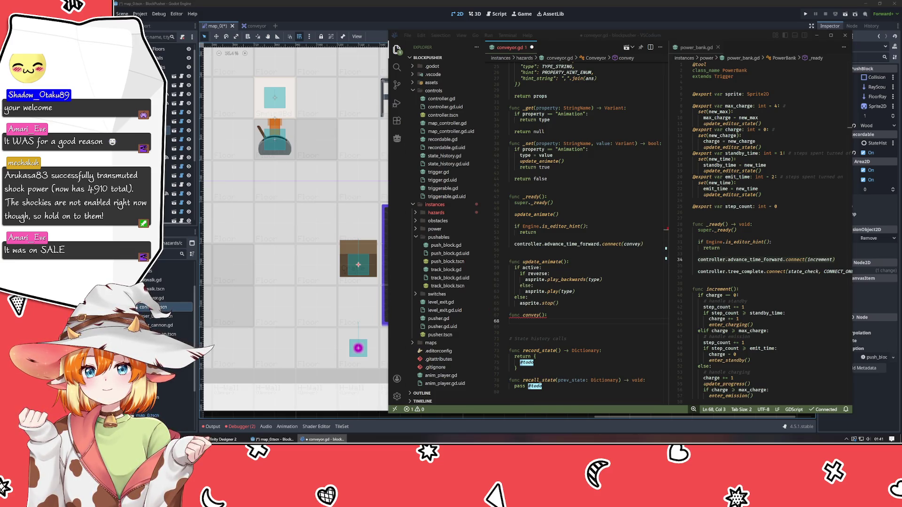
# - Add blank lines inside convey()'s body and leave pass as a placeholder further down
pyautogui.click(582, 321)
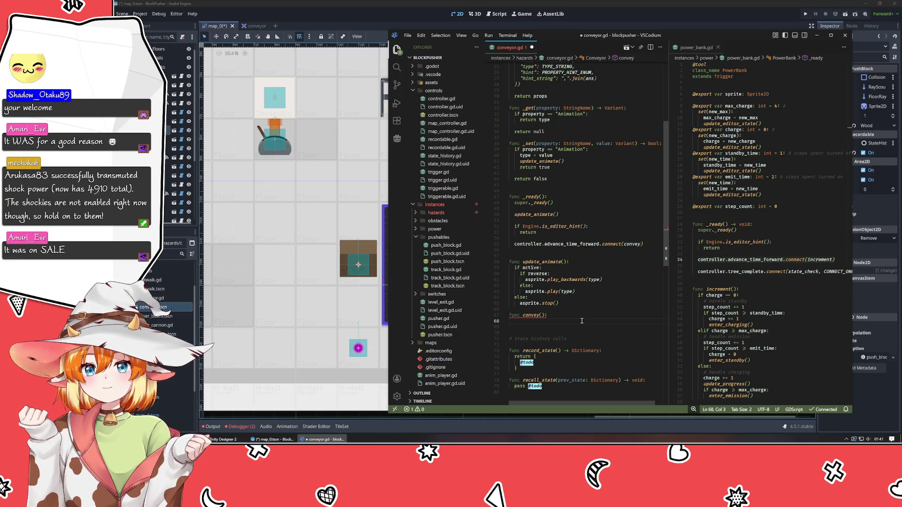
pyautogui.press('Return')
pyautogui.press('Return')
pyautogui.write('ss')
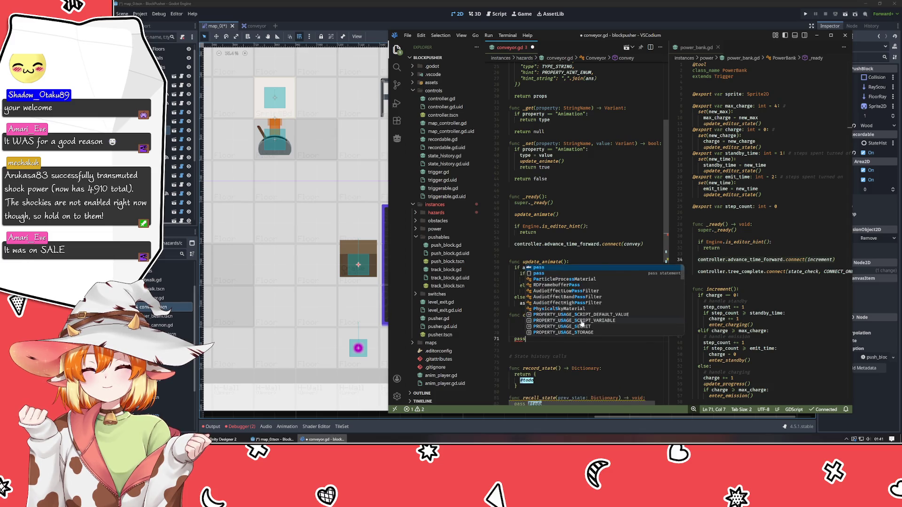
pyautogui.click(581, 321)
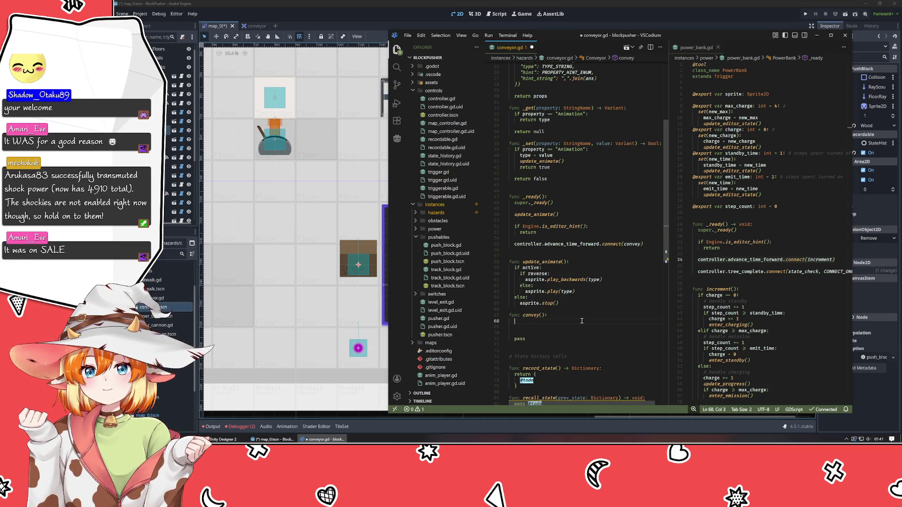
# - Collapse controls, expand obstacles, and open springboard.gd in the pane beside conveyor.gd
pyautogui.click(734, 290)
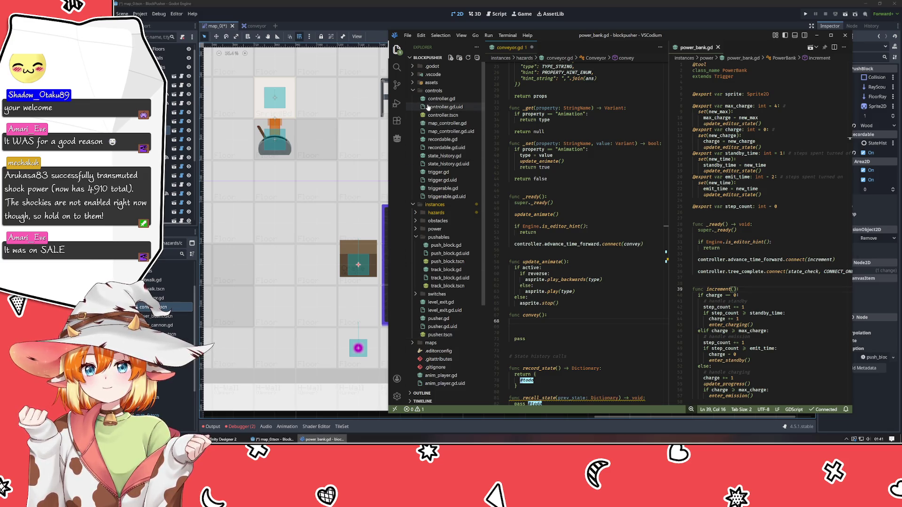
pyautogui.click(413, 92)
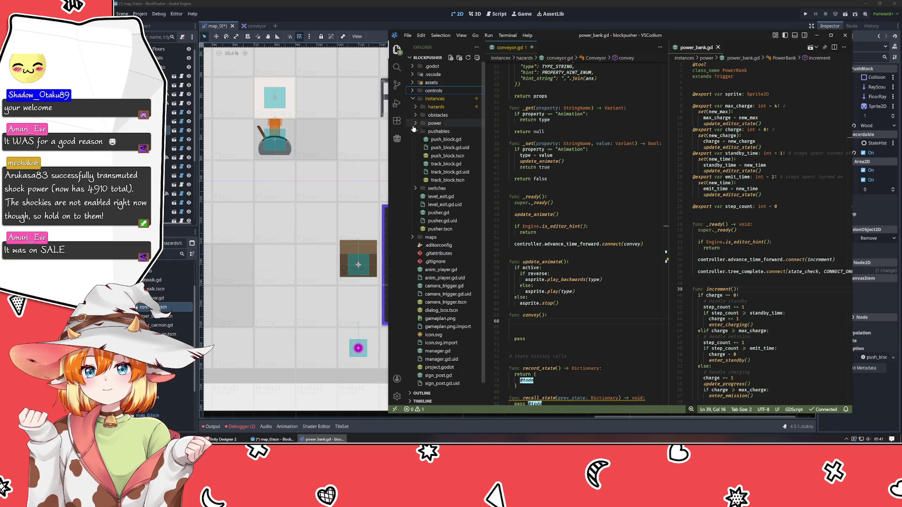
pyautogui.click(415, 115)
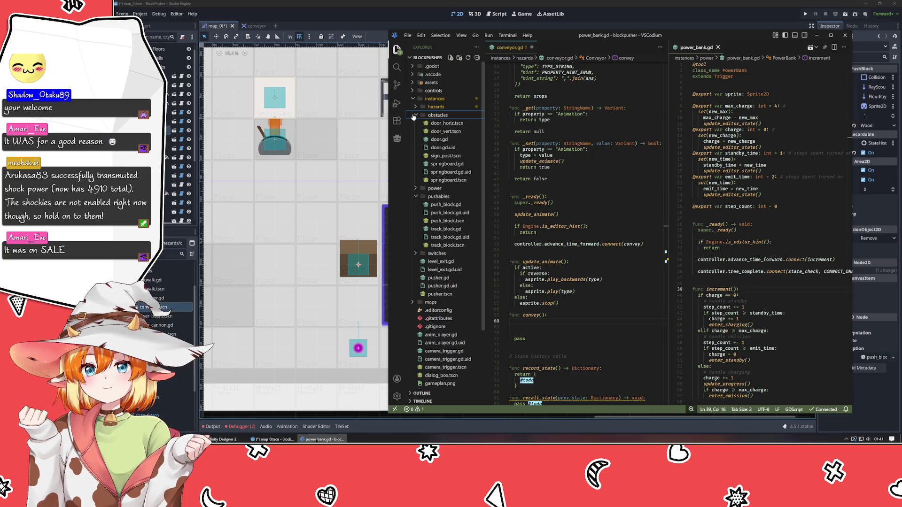
pyautogui.click(452, 164)
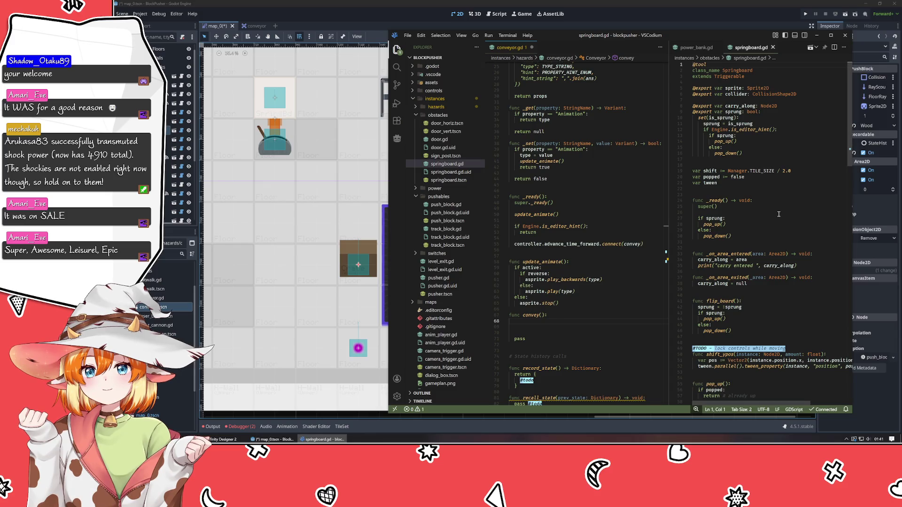
pyautogui.scroll(-3, 779, 212)
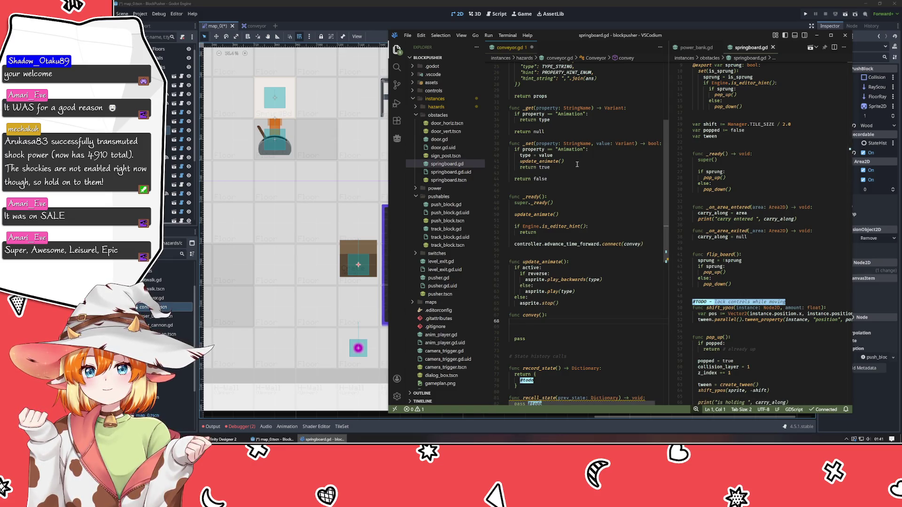
# - Delete the stray blank line after the connection call in conveyor.gd
pyautogui.click(547, 252)
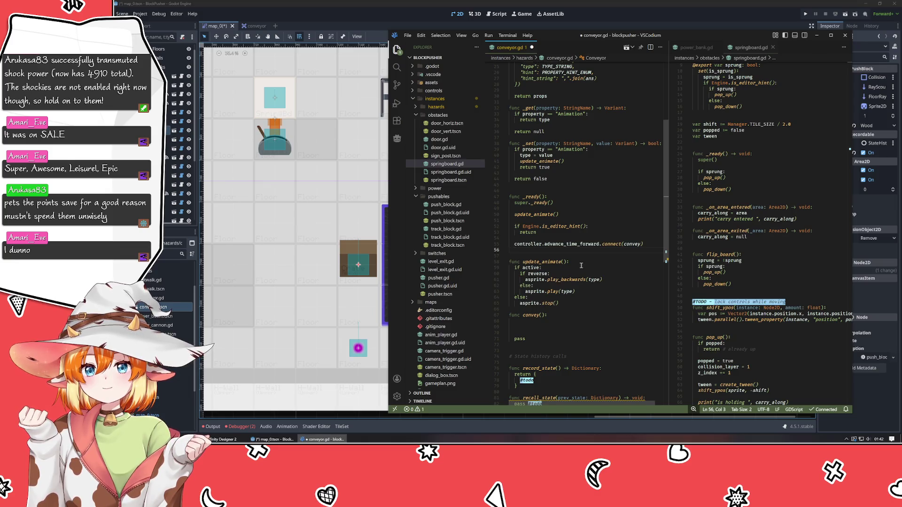
pyautogui.press('BackSpace')
pyautogui.press('BackSpace')
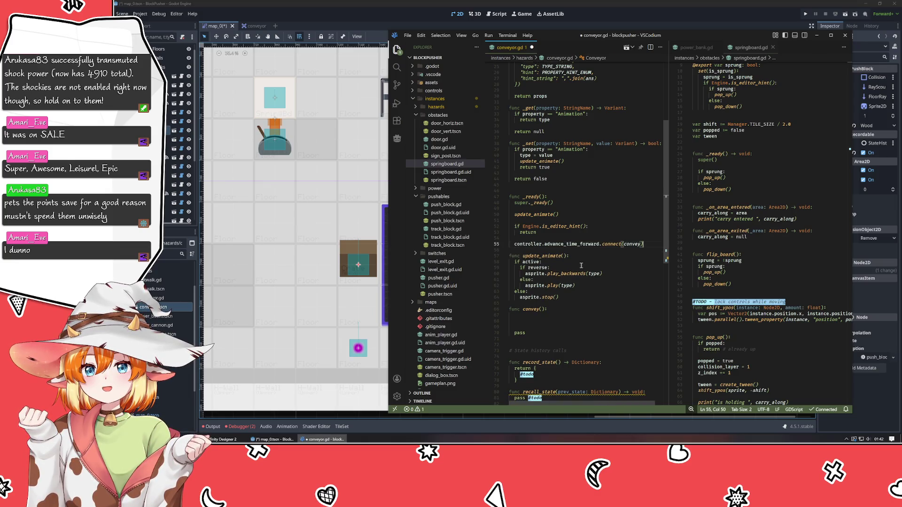
pyautogui.scroll(-2, 581, 265)
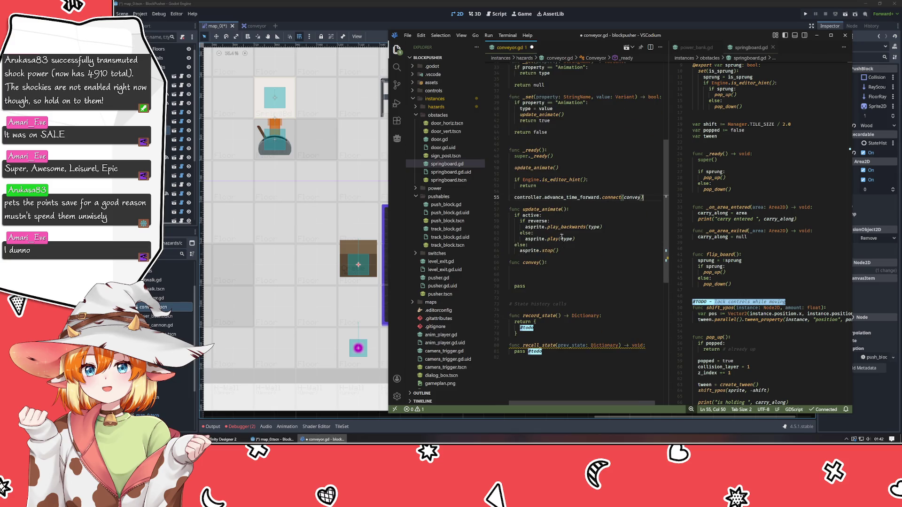
pyautogui.click(524, 256)
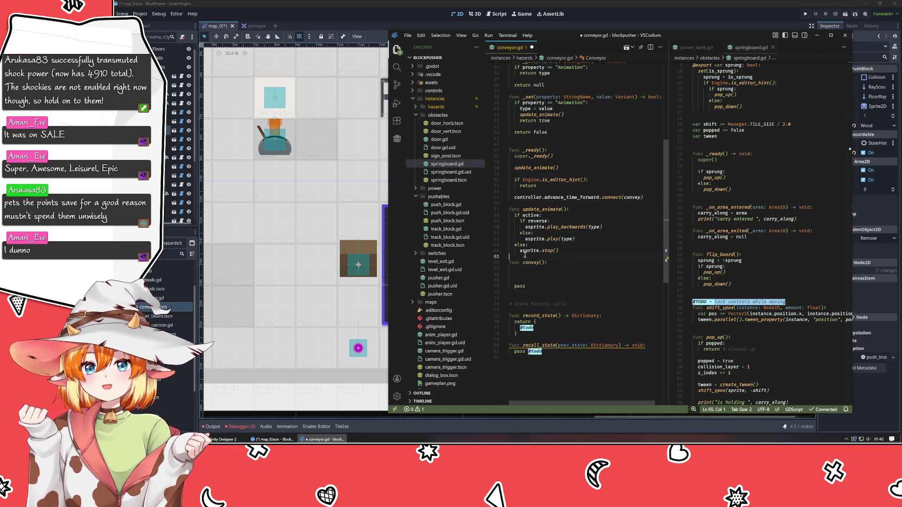
pyautogui.press('Return')
pyautogui.press('Return')
pyautogui.press('Return')
pyautogui.press('Up')
pyautogui.press('Up')
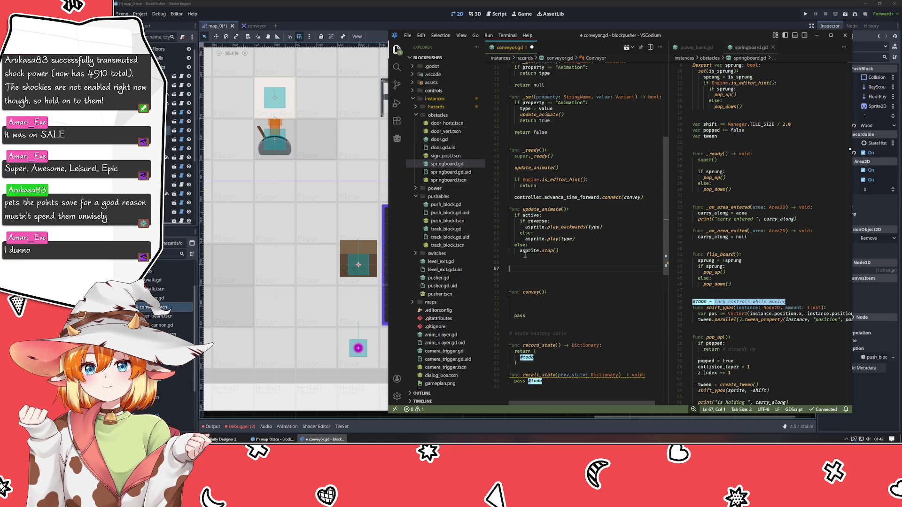
pyautogui.write('func _on')
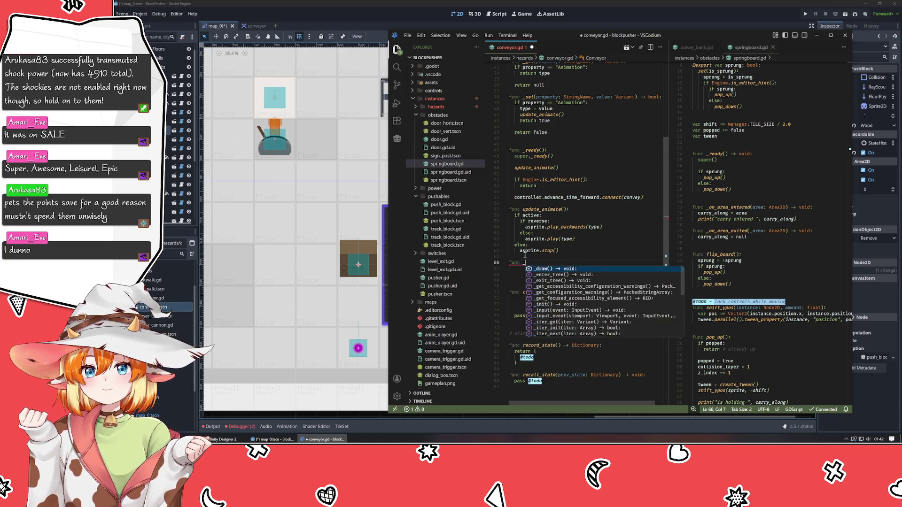
pyautogui.write('_are')
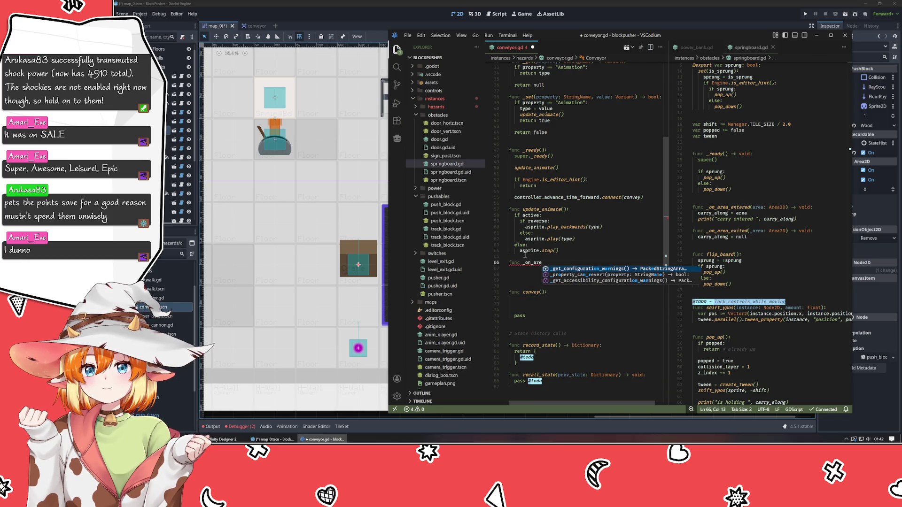
pyautogui.write('a')
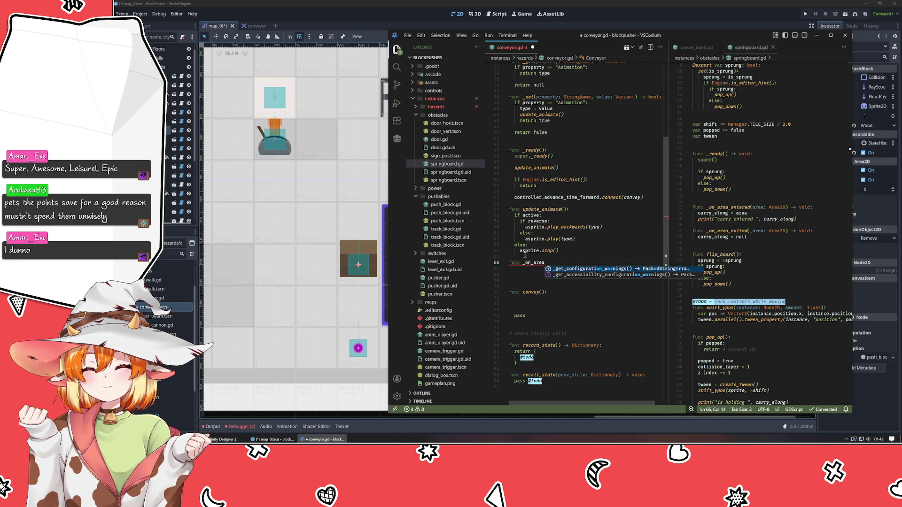
pyautogui.write('_entered')
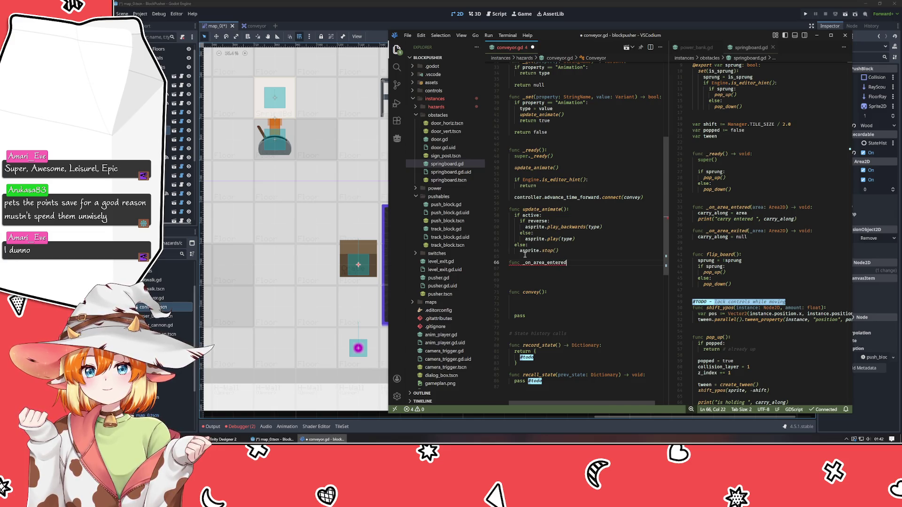
pyautogui.write('()')
pyautogui.press('Left')
pyautogui.write('area:')
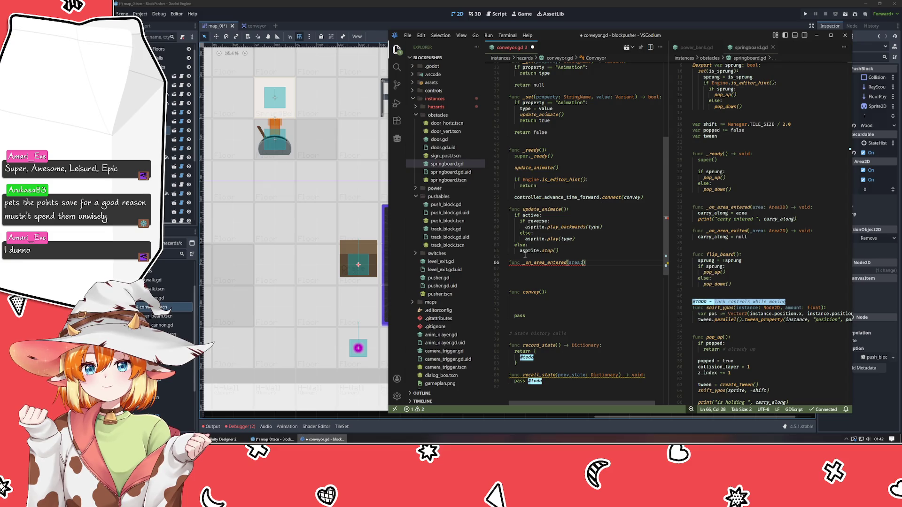
pyautogui.write(' Area')
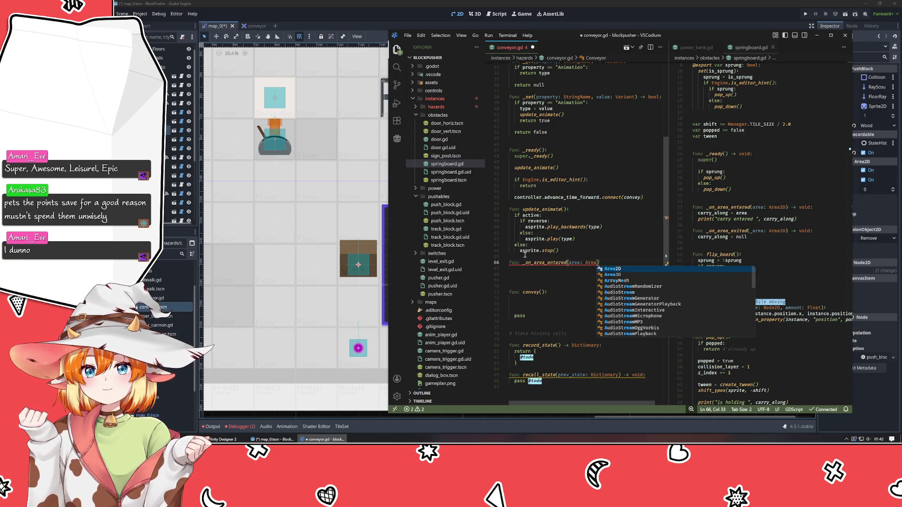
pyautogui.write('2D) -> void')
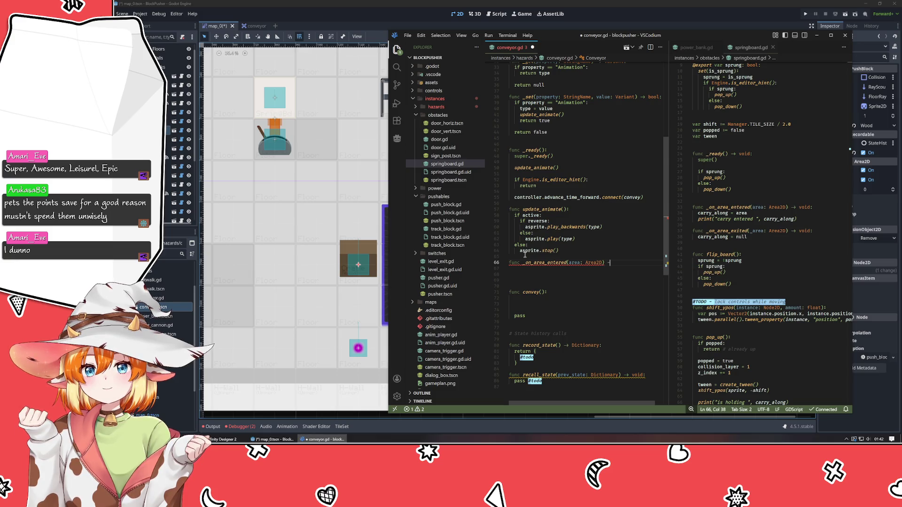
pyautogui.write(':')
pyautogui.press('Return')
pyautogui.write('pass')
pyautogui.moveTo(539, 264)
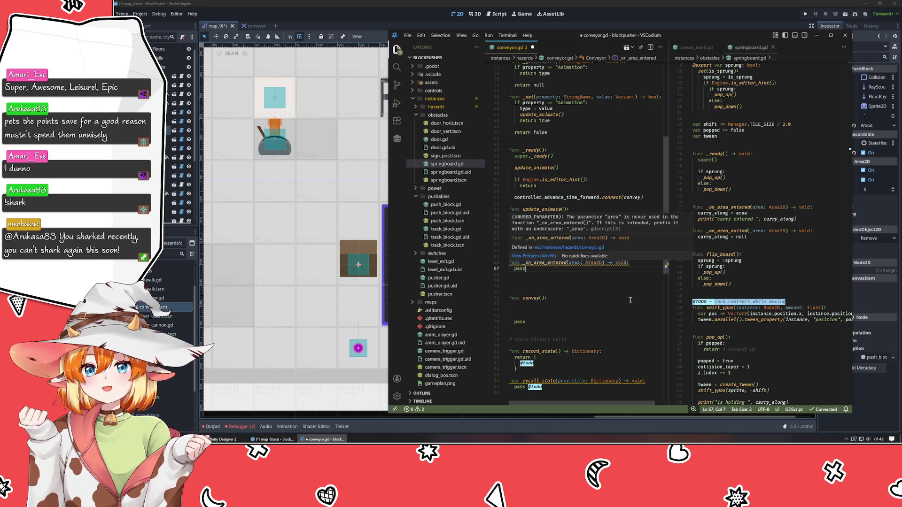
pyautogui.hotkey('shift', 'Up')
pyautogui.hotkey('shift', 'Up')
pyautogui.press('BackSpace')
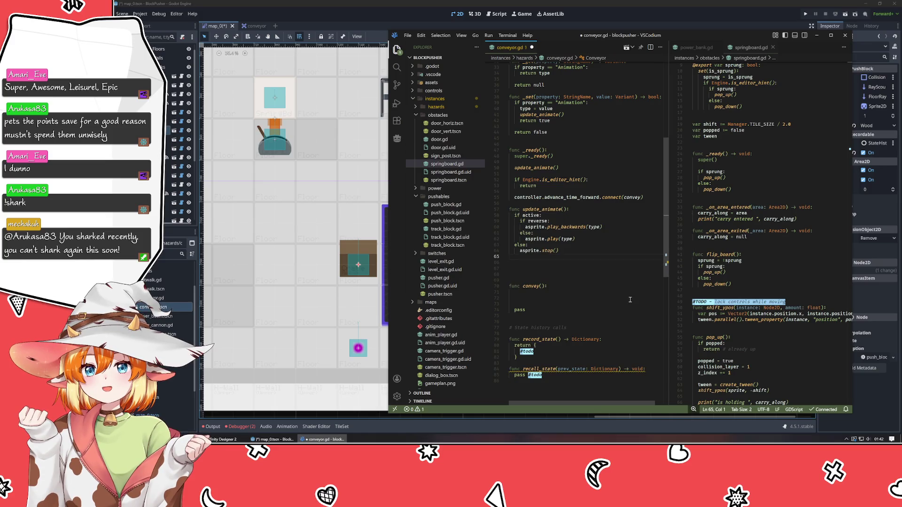
pyautogui.click(282, 26)
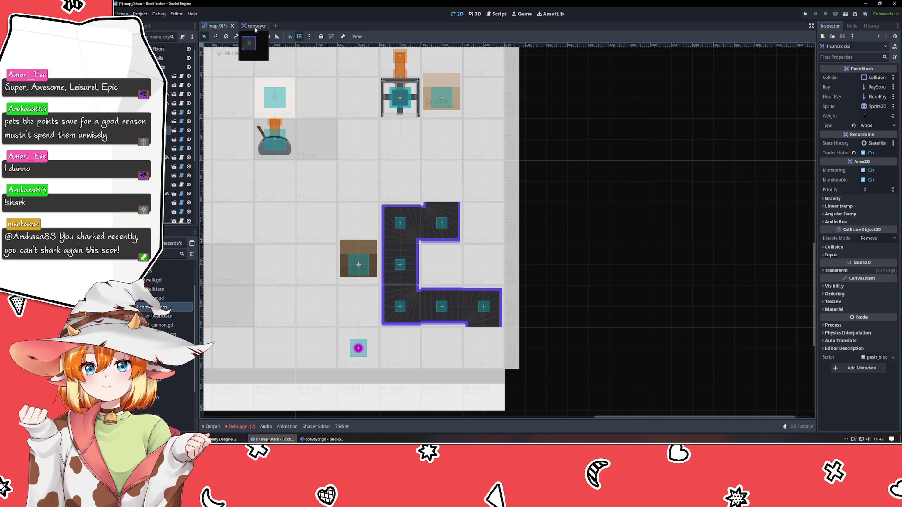
# - In the conveyor scene's Node > Signals list, connect area_entered and area_exited to their default handler methods
pyautogui.click(256, 27)
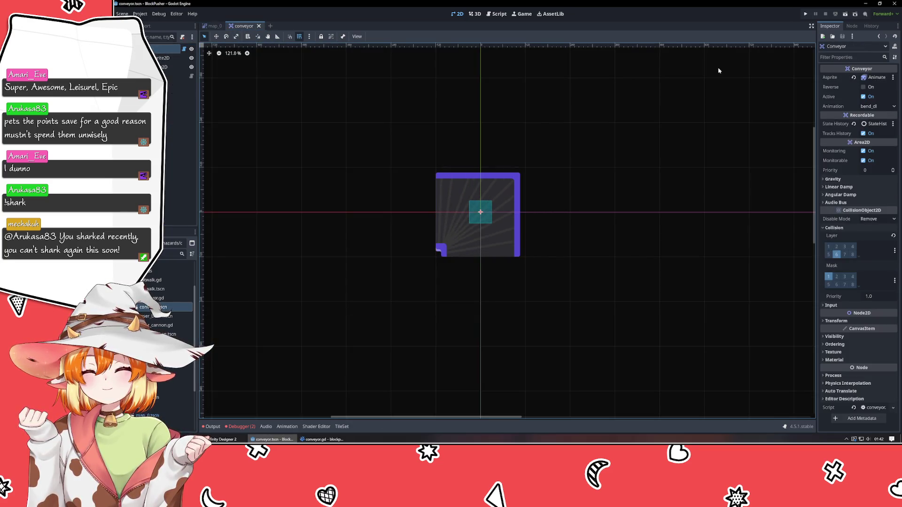
pyautogui.click(852, 26)
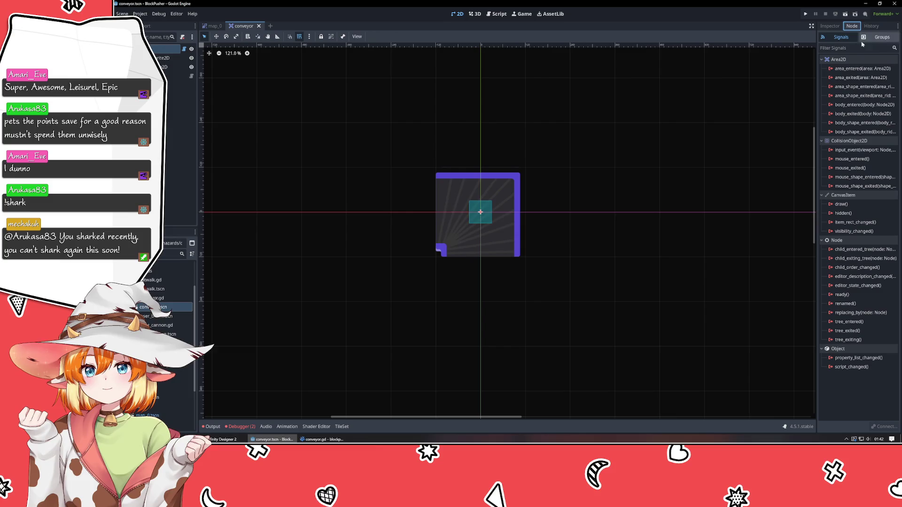
pyautogui.moveTo(829, 72)
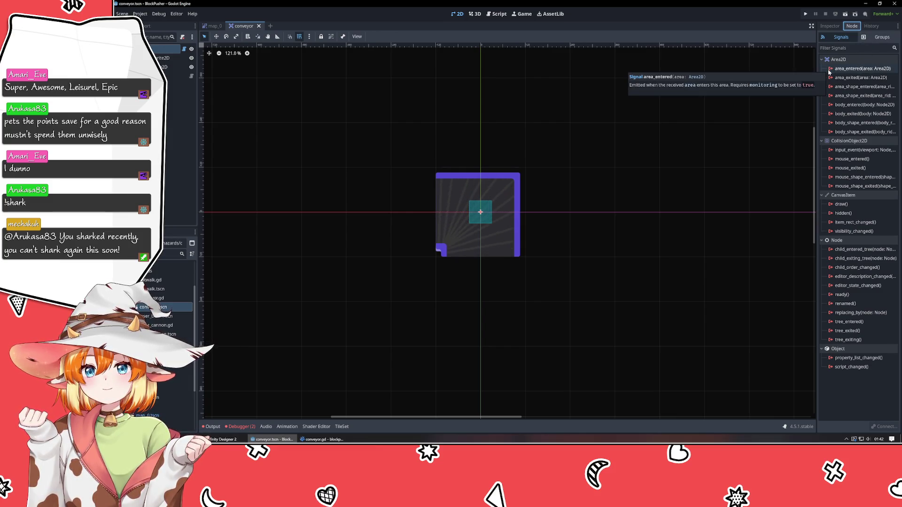
pyautogui.hotkey('alt', 'Tab')
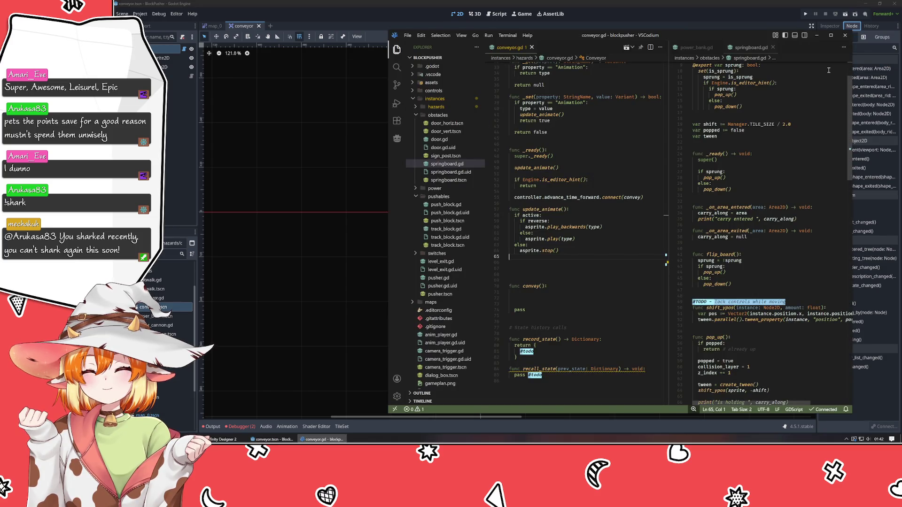
pyautogui.hotkey('alt', 'Tab')
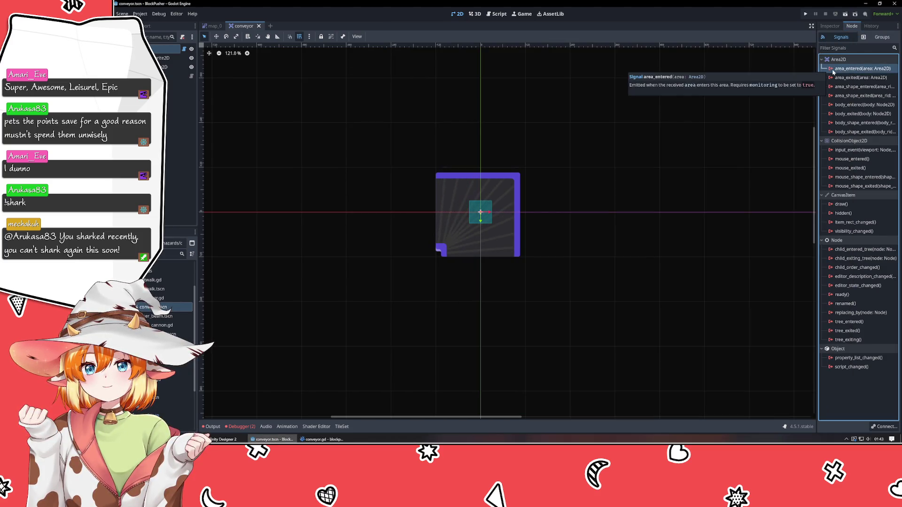
pyautogui.doubleClick(833, 71)
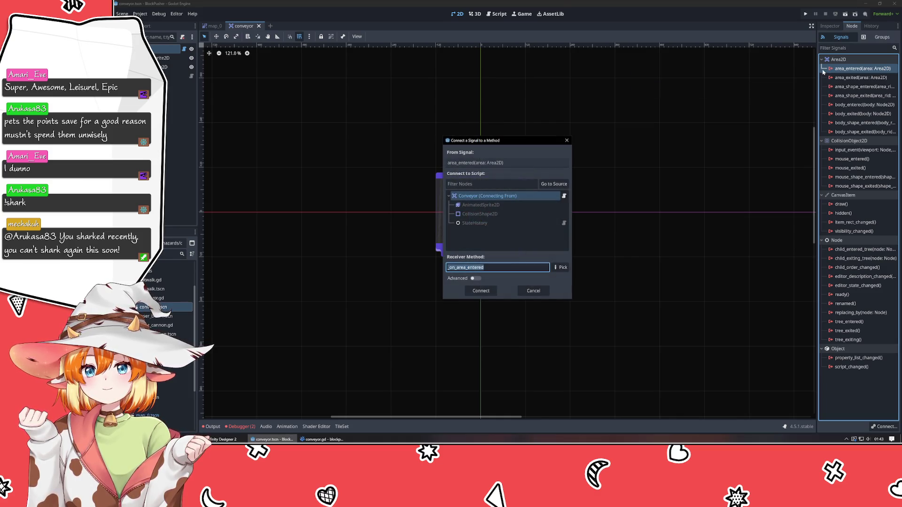
pyautogui.press('Return')
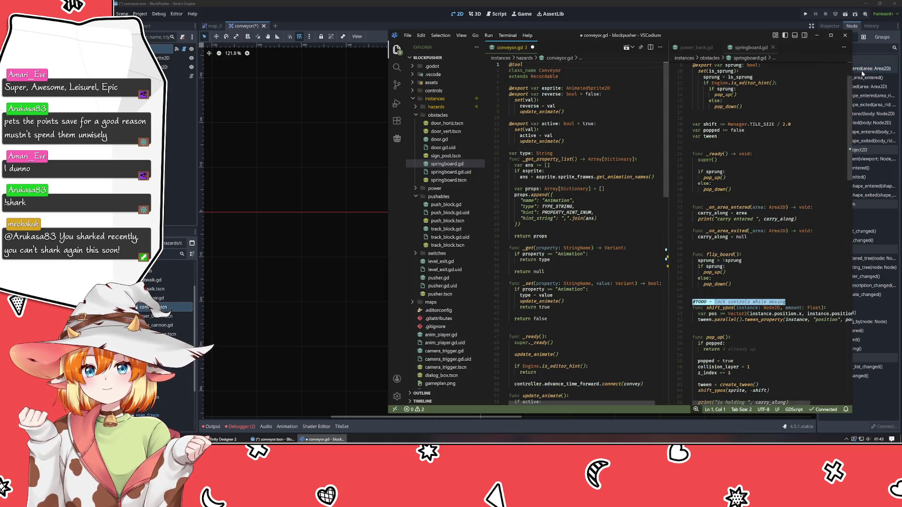
pyautogui.hotkey('alt', 'Tab')
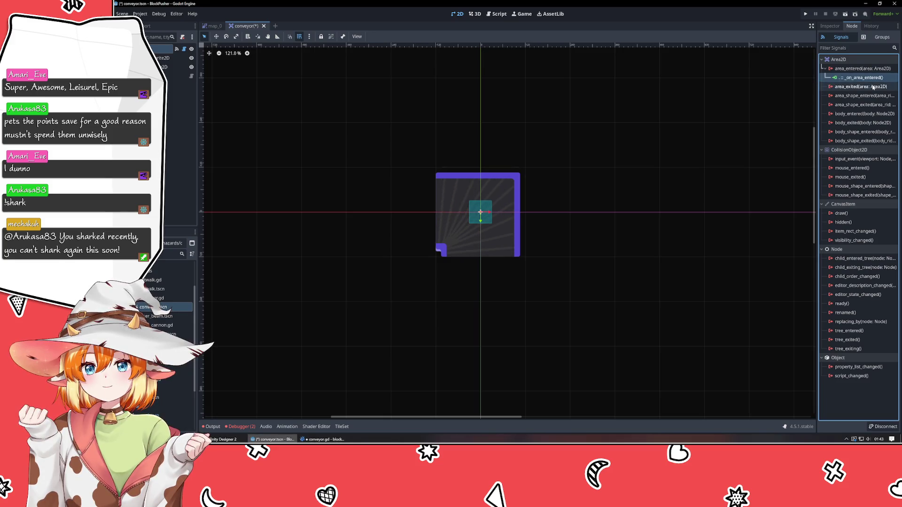
pyautogui.doubleClick(872, 86)
pyautogui.press('Return')
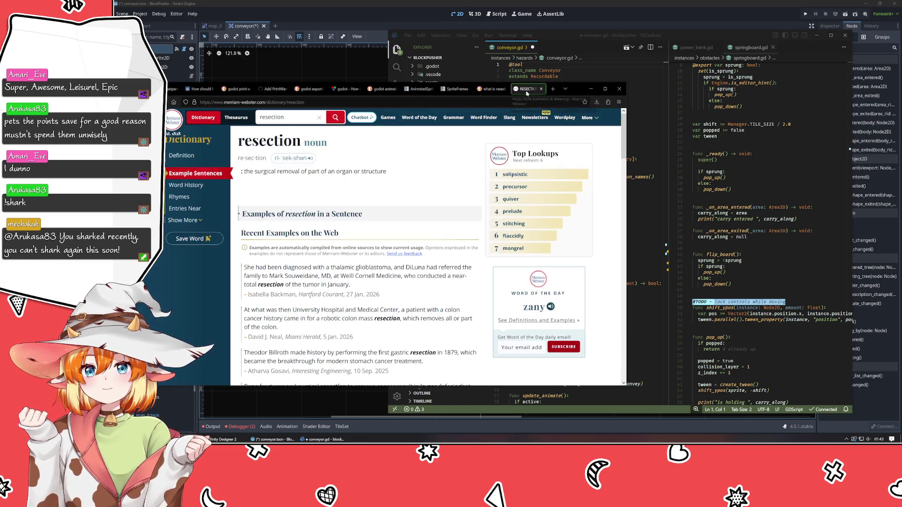
# - Search the browser for 'what is Leisurel', then minimise the browser
pyautogui.hotkey('alt', 'Left')
pyautogui.doubleClick(211, 121)
pyautogui.write('Leisurel')
pyautogui.press('Return')
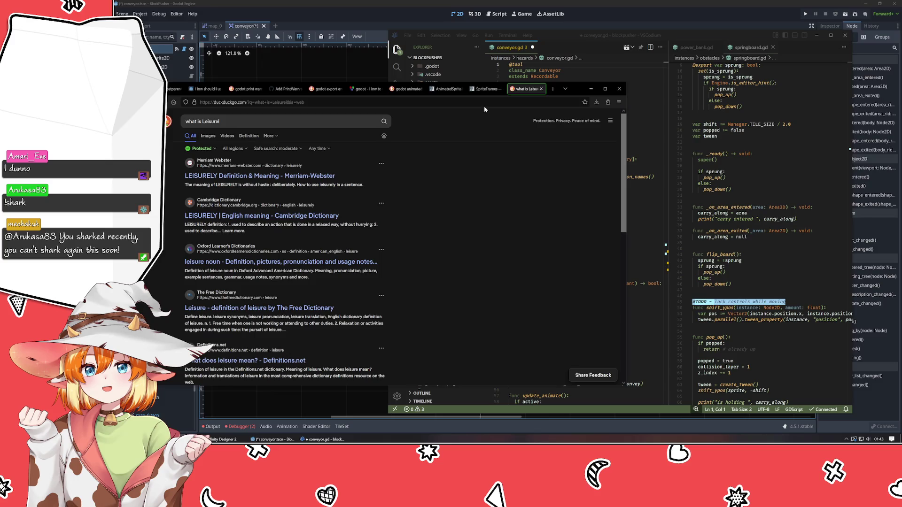
pyautogui.click(486, 89)
pyautogui.click(591, 88)
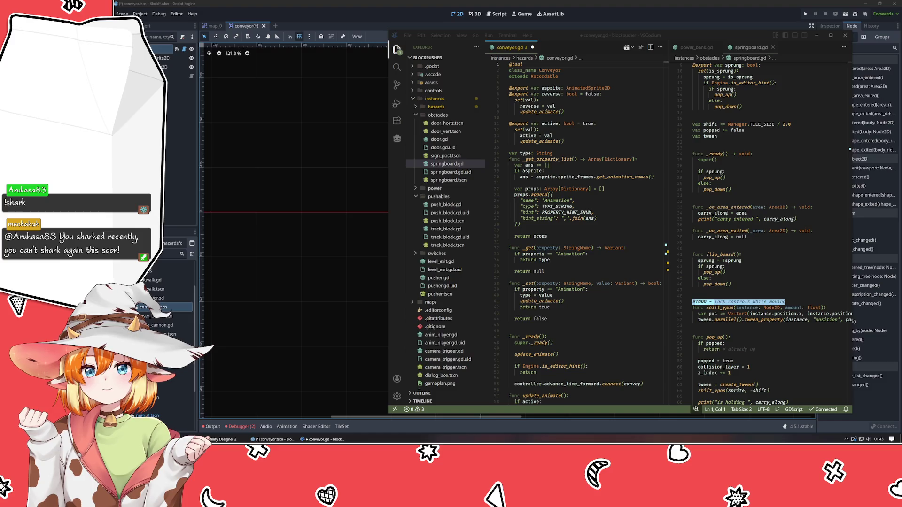
pyautogui.click(564, 266)
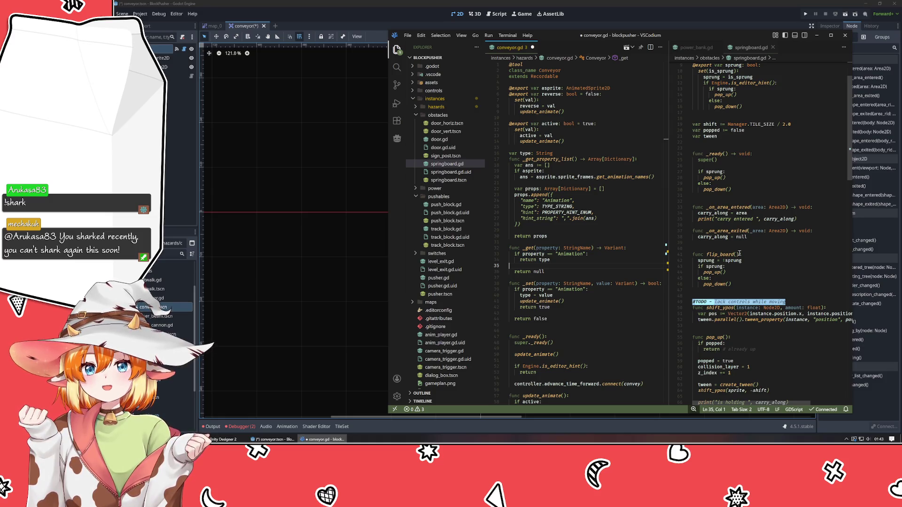
pyautogui.click(600, 237)
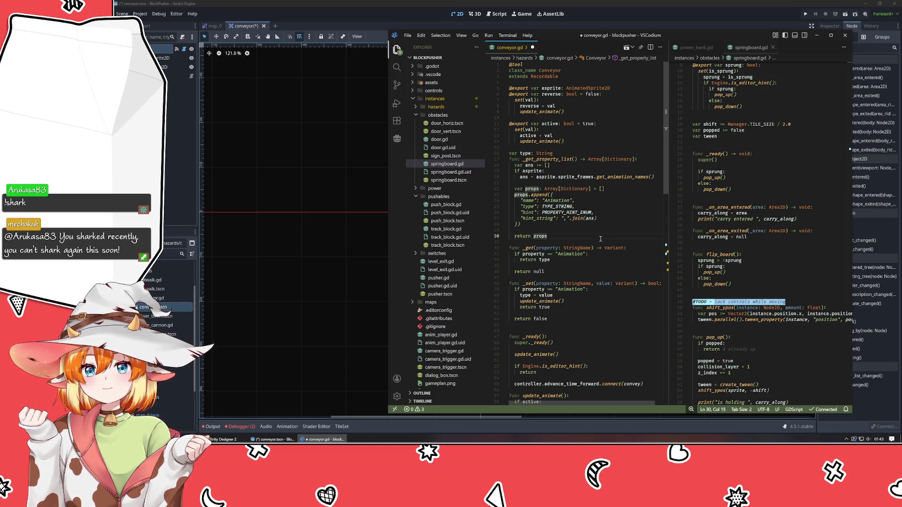
pyautogui.click(601, 241)
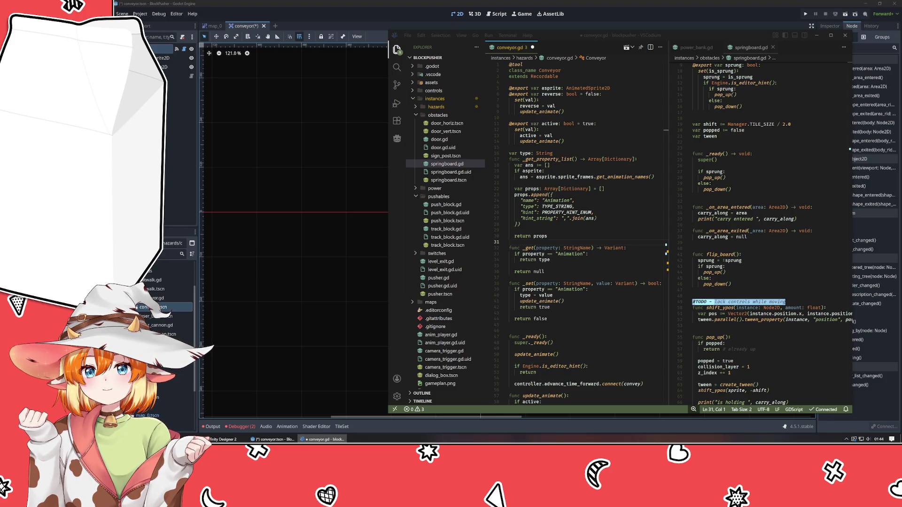
pyautogui.hotkey('alt', 'Tab')
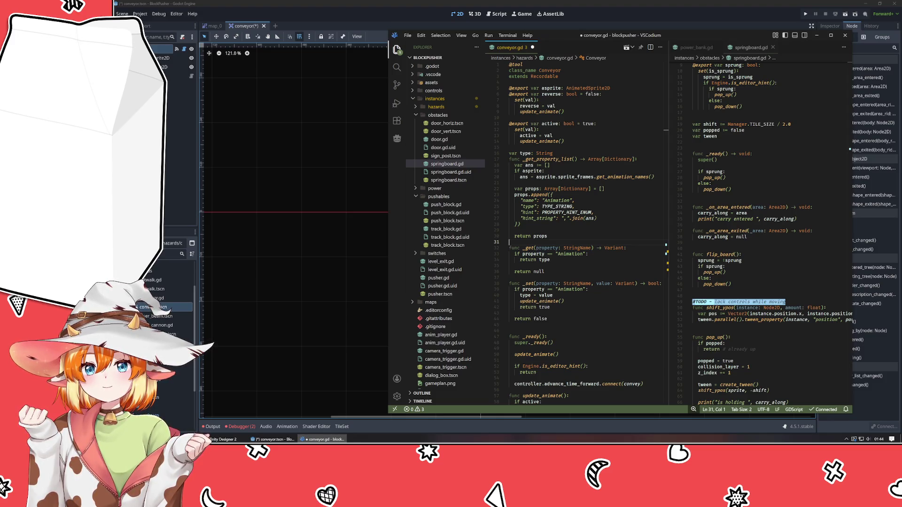
pyautogui.click(577, 338)
pyautogui.click(566, 331)
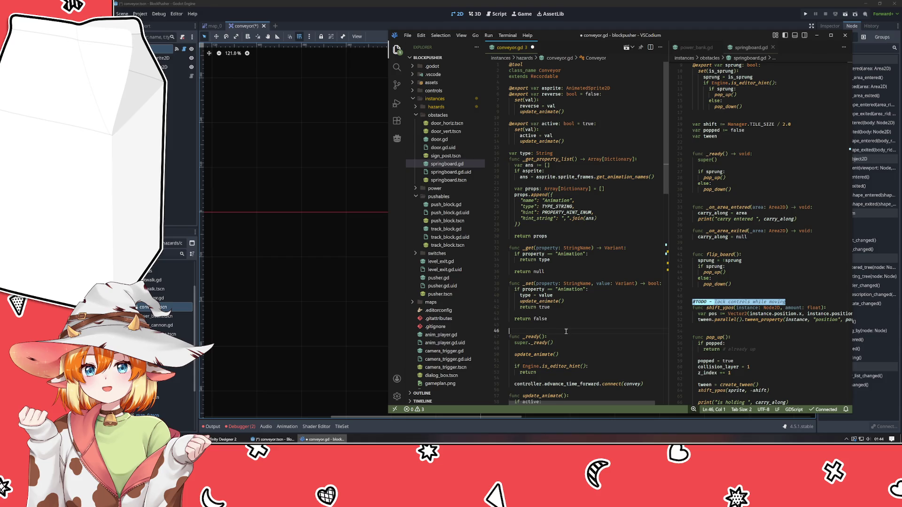
pyautogui.scroll(-15, 566, 331)
pyautogui.moveTo(538, 325); pyautogui.dragTo(510, 278)
pyautogui.hotkey('ctrl', 'c')
# - Move the generated area handler stubs below update_animate and remove the extra blank lines around convey()
pyautogui.press('BackSpace')
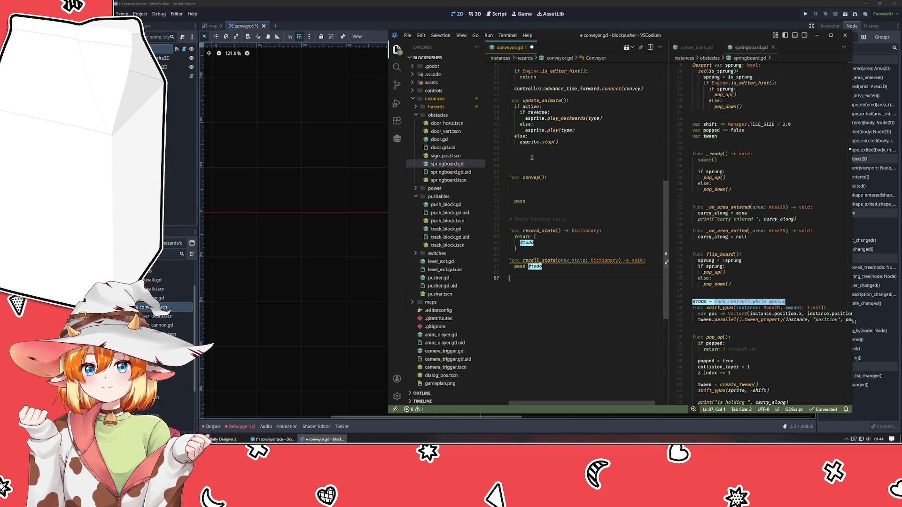
pyautogui.click(531, 158)
pyautogui.hotkey('ctrl', 'v')
pyautogui.press('BackSpace')
pyautogui.press('BackSpace')
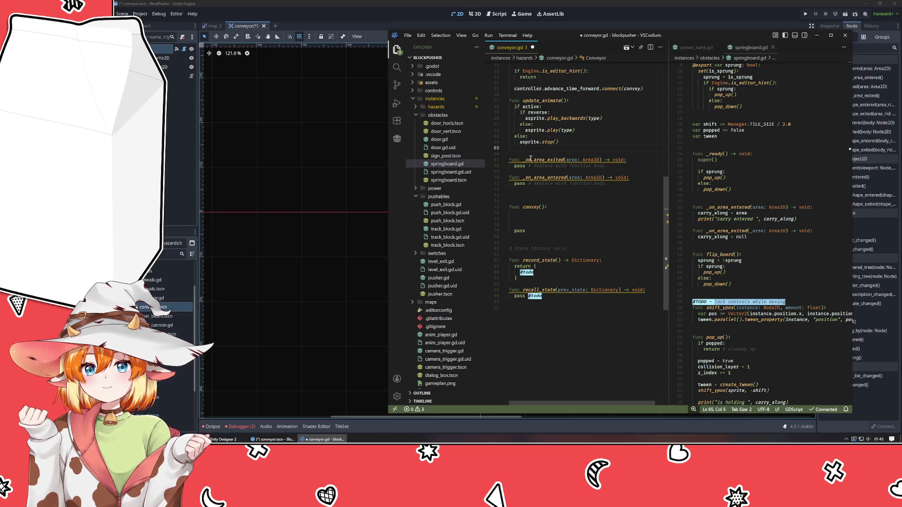
pyautogui.scroll(6, 531, 159)
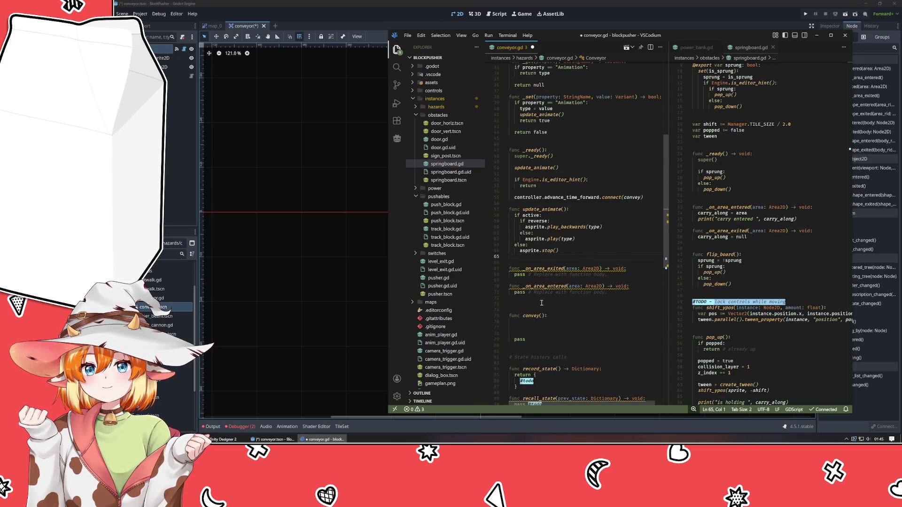
pyautogui.click(524, 309)
pyautogui.press('BackSpace')
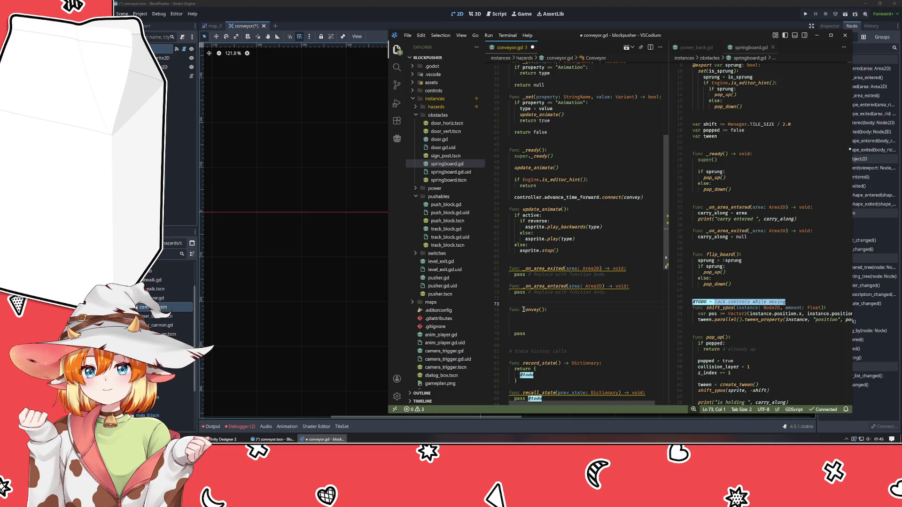
pyautogui.scroll(10, 523, 310)
pyautogui.click(551, 330)
pyautogui.press('Return')
pyautogui.press('Return')
pyautogui.click(550, 332)
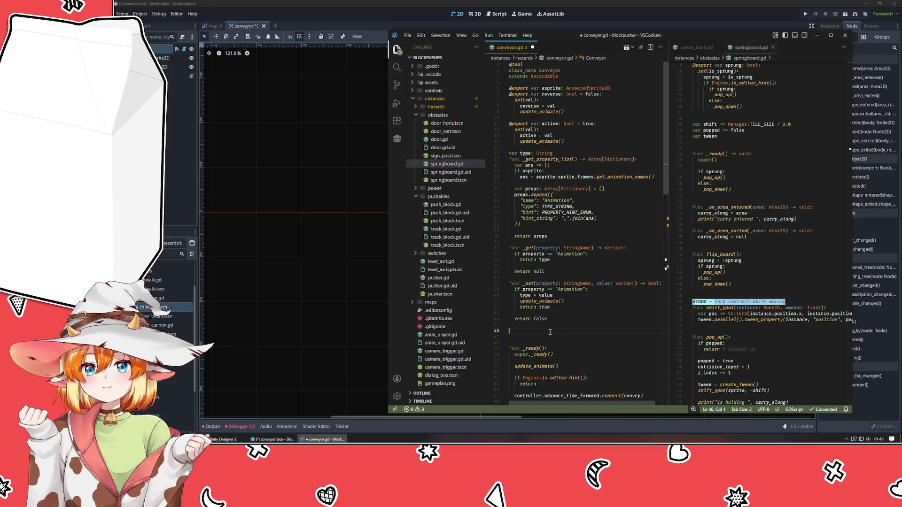
pyautogui.press('Return')
pyautogui.write('var carry_')
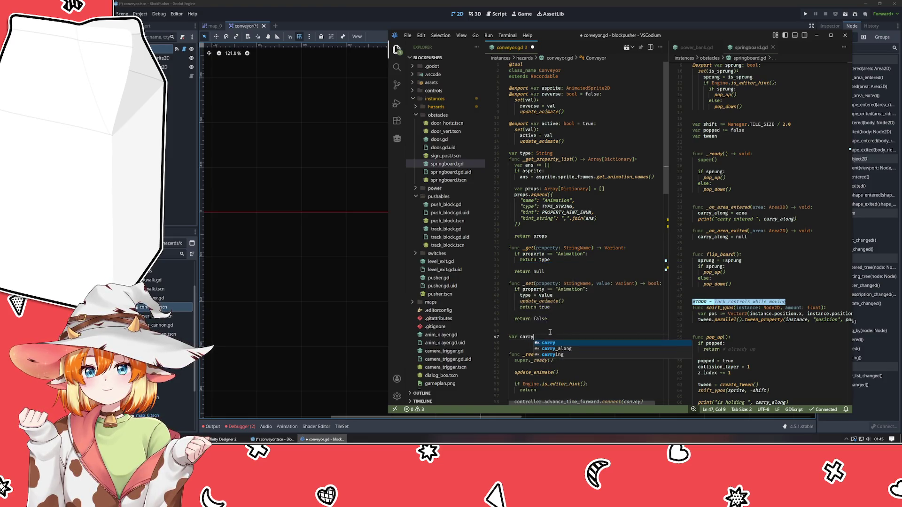
pyautogui.write('along')
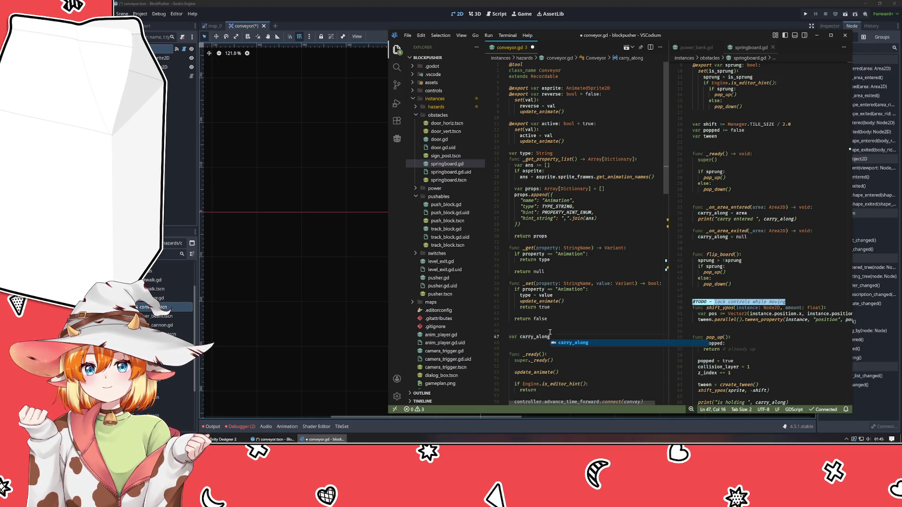
pyautogui.scroll(3, 771, 239)
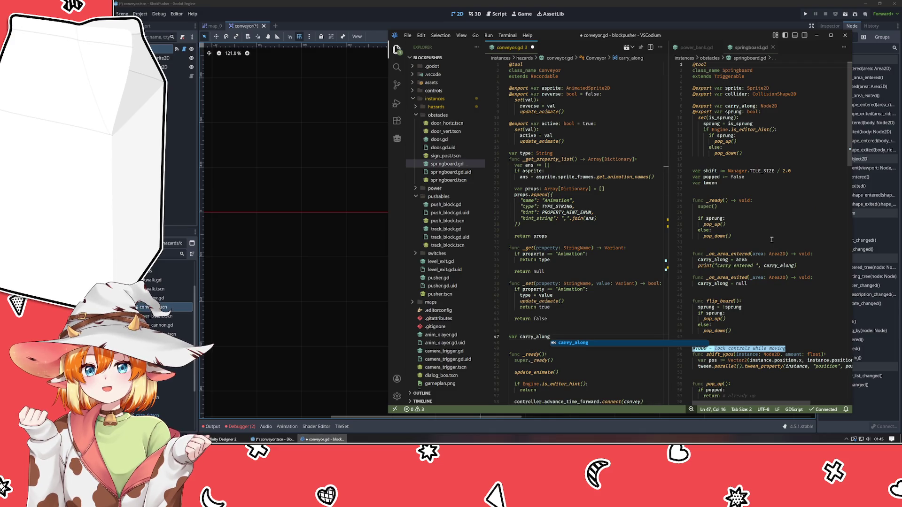
pyautogui.write(': Node2D')
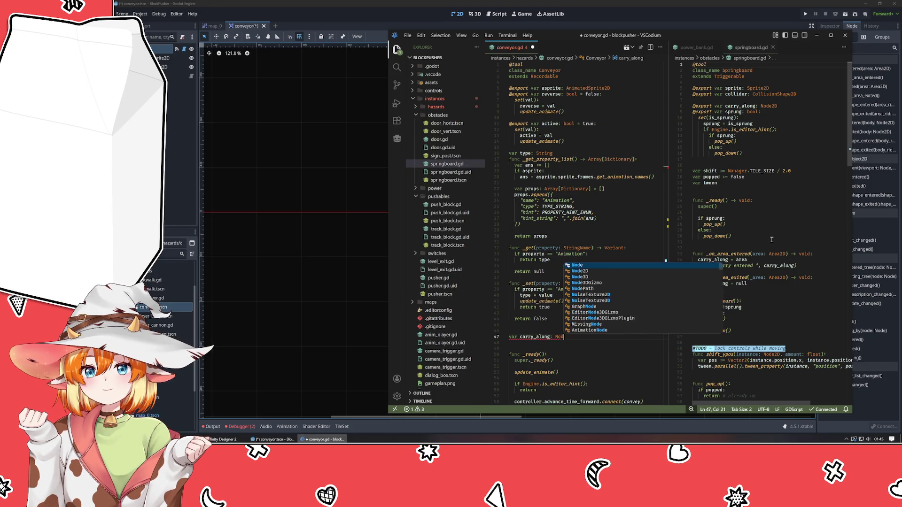
pyautogui.press('Escape')
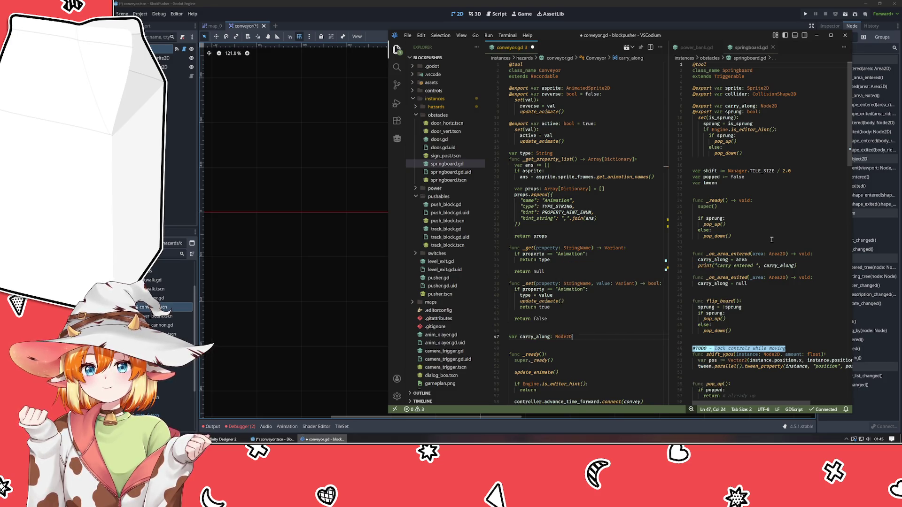
pyautogui.press('Home')
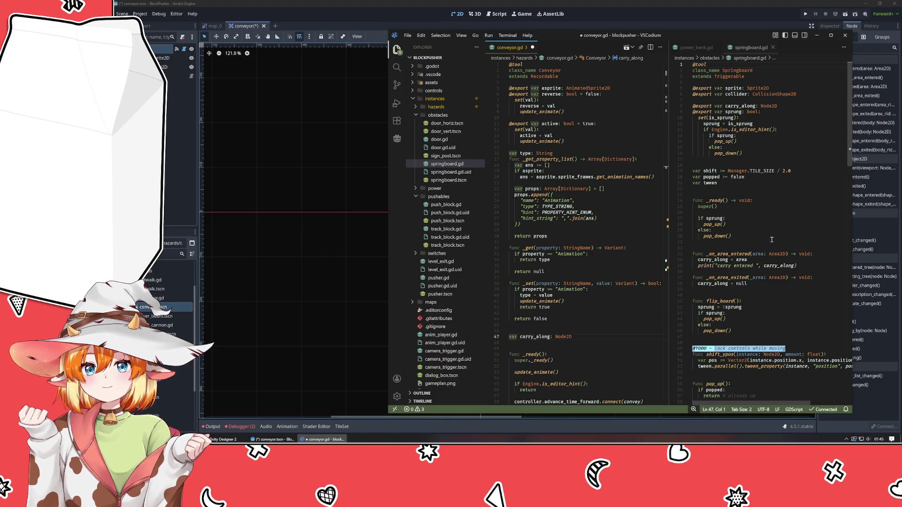
pyautogui.write('@export')
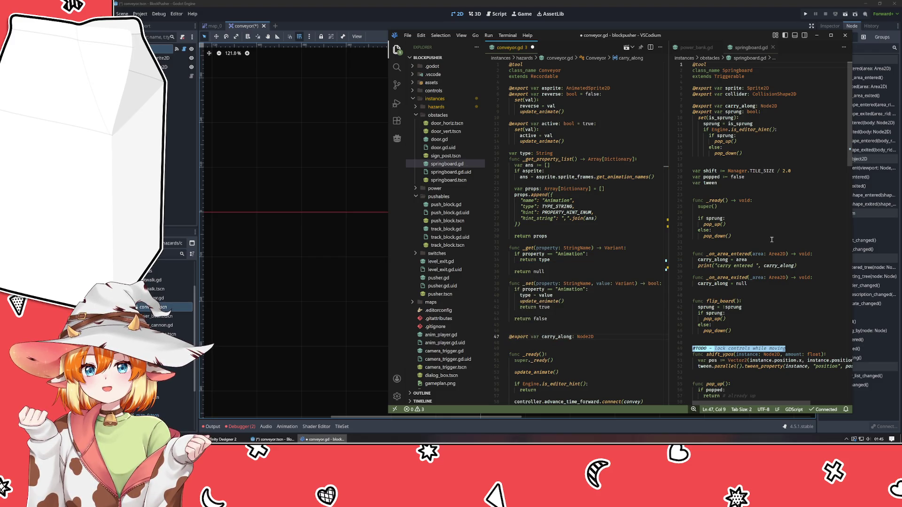
# - Cut the carry_along declaration and try pasting it at the top of the script, then undo that
pyautogui.press('End')
pyautogui.hotkey('shift', 'Home')
pyautogui.hotkey('ctrl', 'x')
pyautogui.press('Delete')
pyautogui.press('Delete')
pyautogui.press('Up')
pyautogui.press('Up')
pyautogui.press('Up')
pyautogui.press('Up')
pyautogui.press('Up')
pyautogui.press('Up')
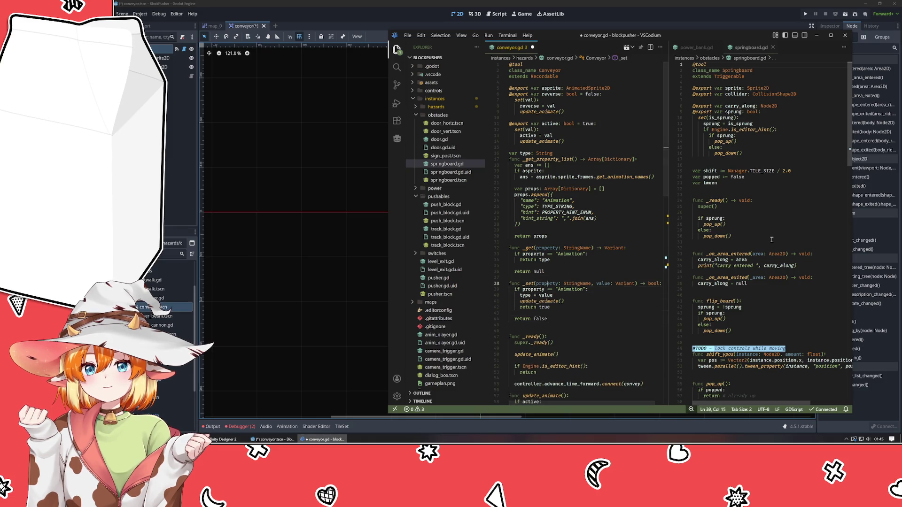
pyautogui.press('Up')
pyautogui.press('Up')
pyautogui.press('Up')
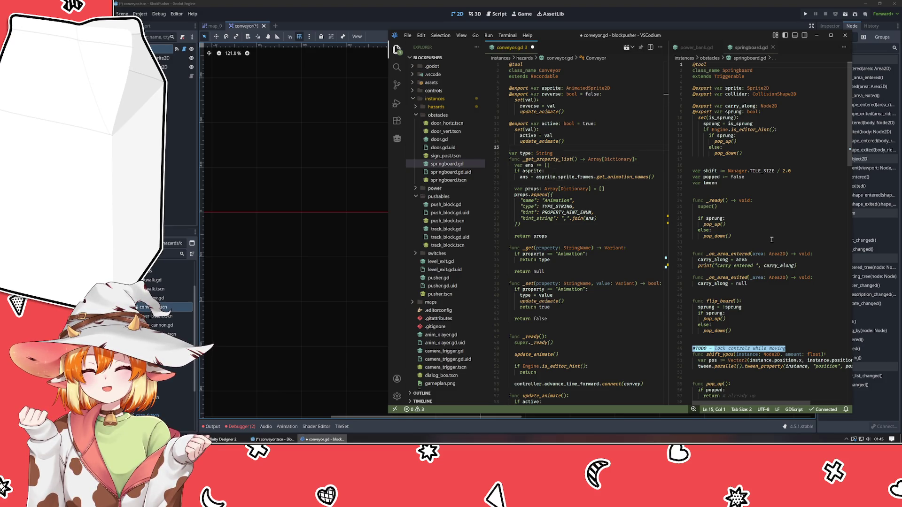
pyautogui.press('Down')
pyautogui.press('Down')
pyautogui.press('Down')
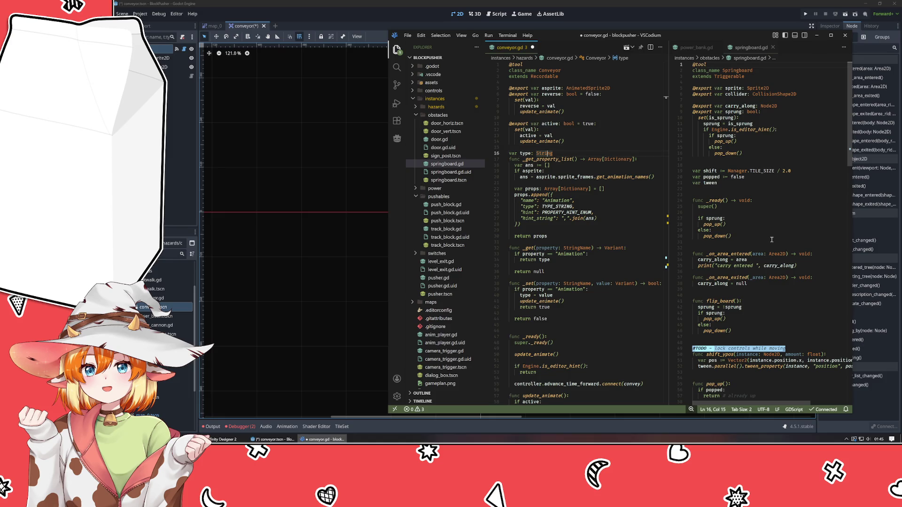
pyautogui.press('End')
pyautogui.press('Up')
pyautogui.press('Up')
pyautogui.press('Up')
pyautogui.press('Return')
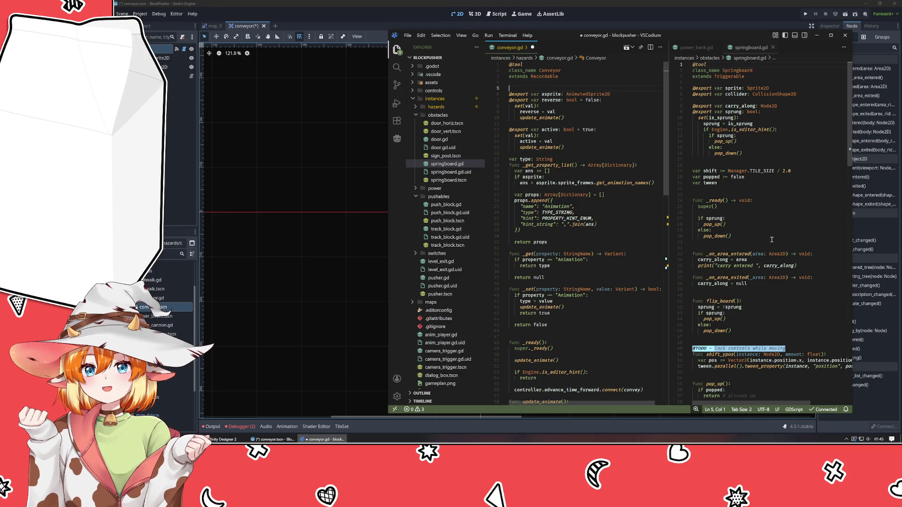
pyautogui.hotkey('ctrl', 'v')
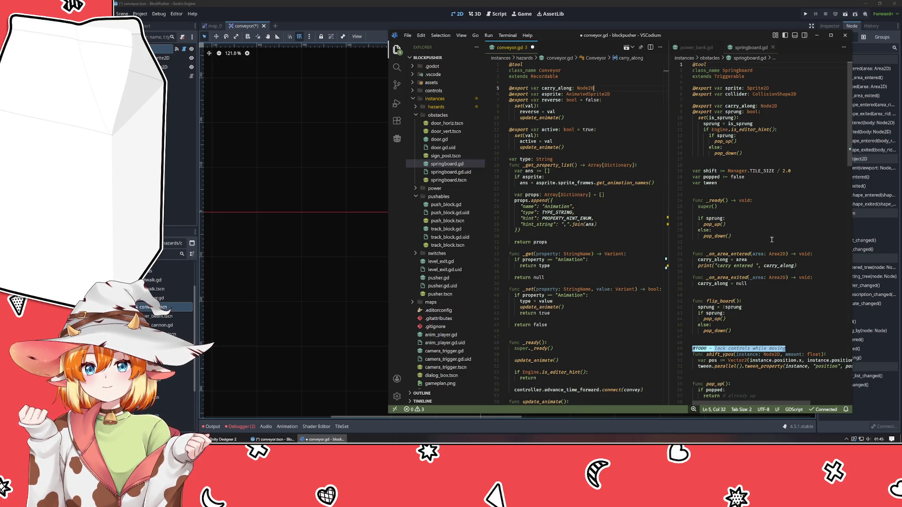
pyautogui.hotkey('ctrl', 'z')
pyautogui.hotkey('ctrl', 'z')
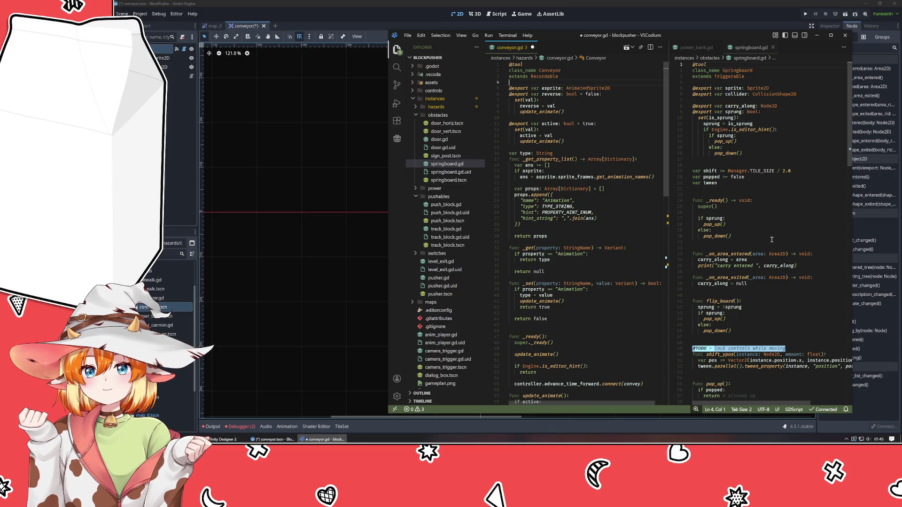
# - Paste the carry_along declaration after the _set function's 'return false' and save conveyor.gd
pyautogui.press('Down')
pyautogui.press('Down')
pyautogui.press('Down')
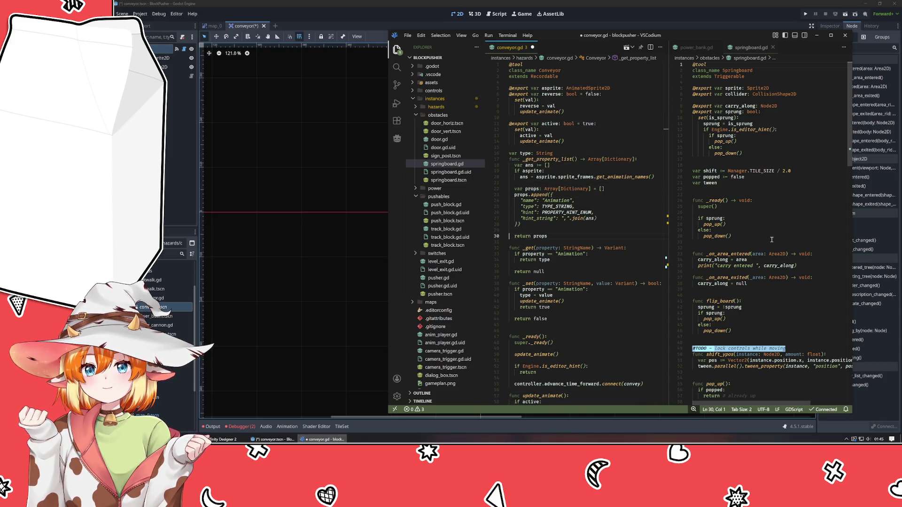
pyautogui.press('Down')
pyautogui.press('Down')
pyautogui.press('Return')
pyautogui.hotkey('ctrl', 'v')
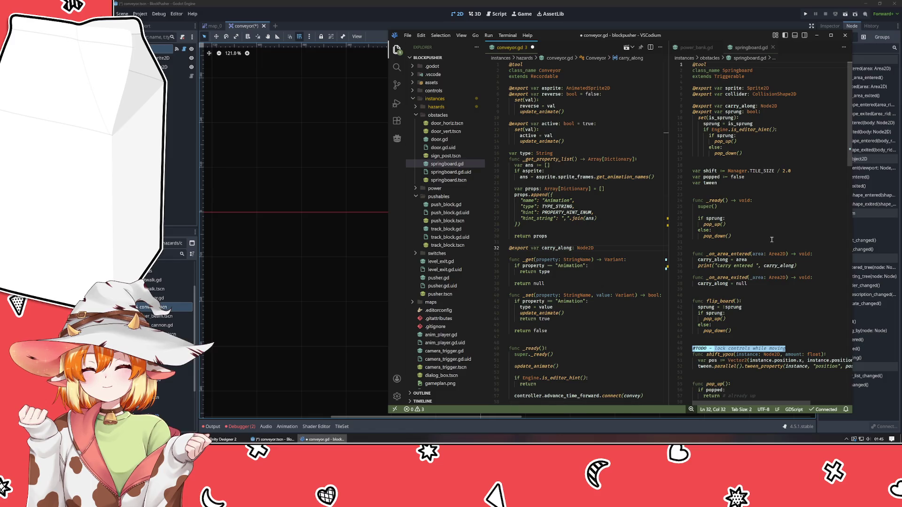
pyautogui.press('Return')
pyautogui.hotkey('ctrl', 'z')
pyautogui.hotkey('ctrl', 'z')
pyautogui.hotkey('ctrl', 'z')
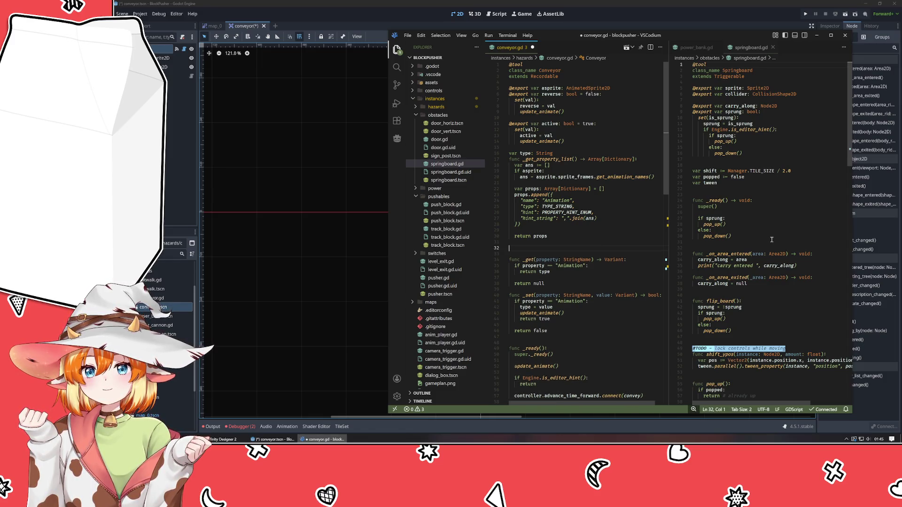
pyautogui.press('Down')
pyautogui.press('Down')
pyautogui.press('Down')
pyautogui.press('Down')
pyautogui.press('Down')
pyautogui.press('Down')
pyautogui.press('Return')
pyautogui.hotkey('ctrl', 'v')
pyautogui.press('Return')
pyautogui.hotkey('ctrl', 's')
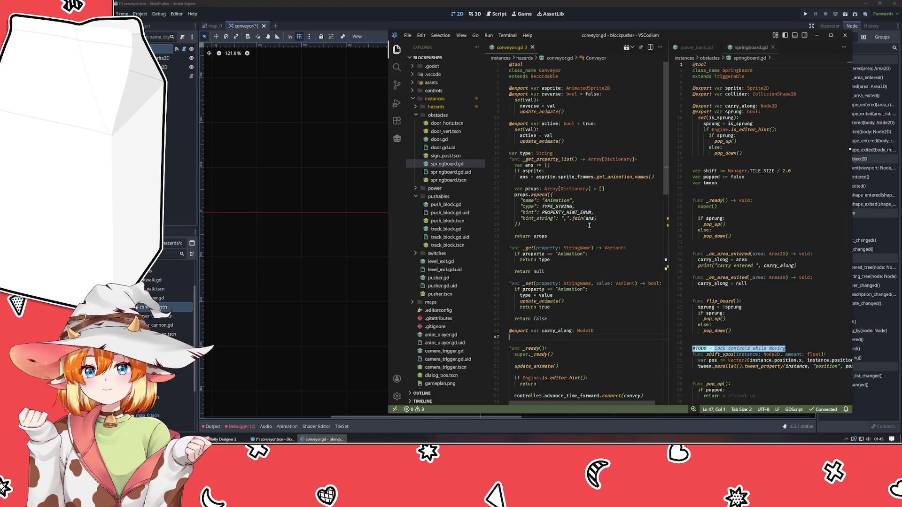
pyautogui.scroll(-15, 589, 226)
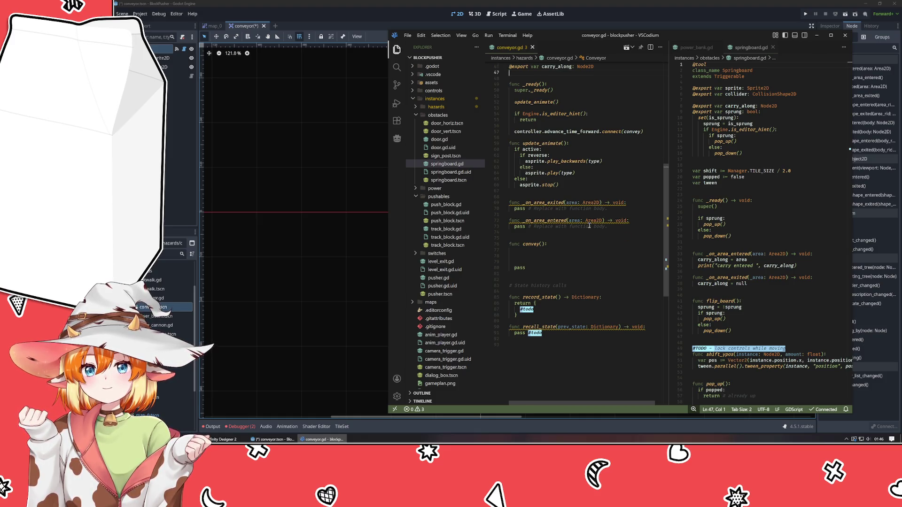
pyautogui.scroll(10, 541, 202)
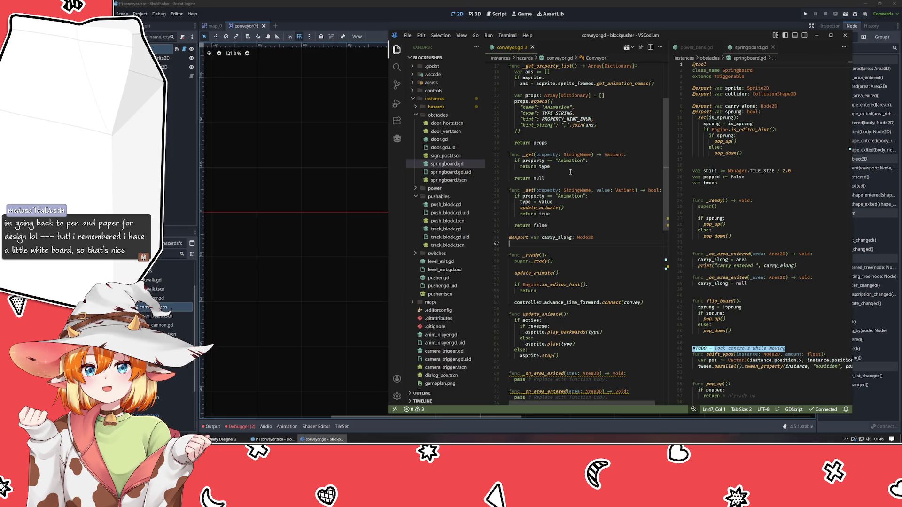
pyautogui.scroll(-10, 570, 172)
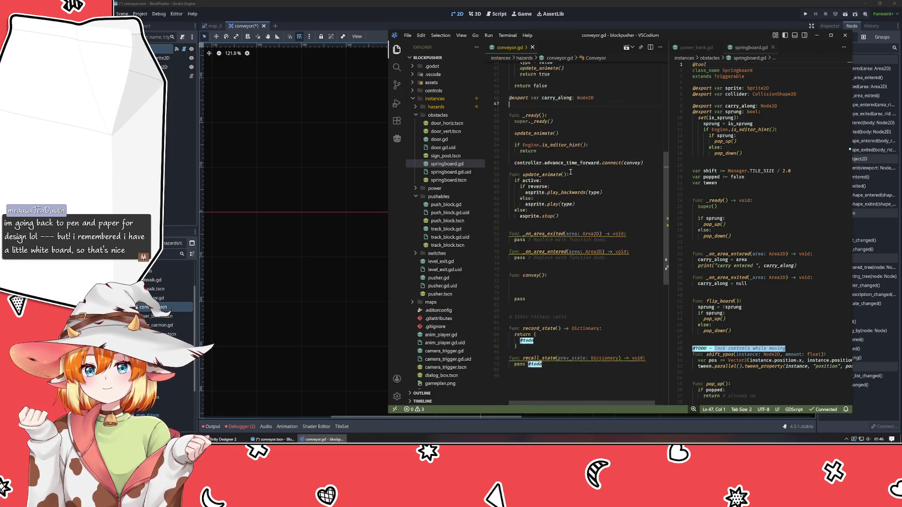
pyautogui.click(557, 350)
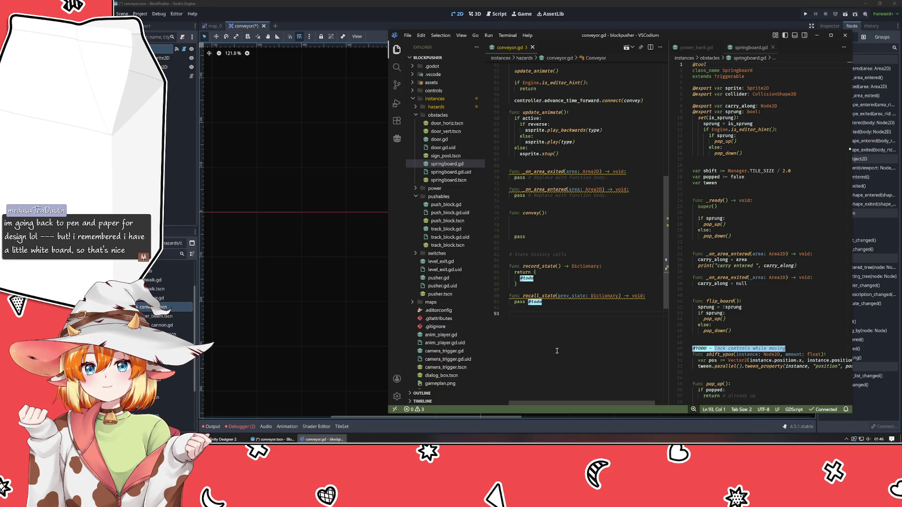
pyautogui.click(570, 220)
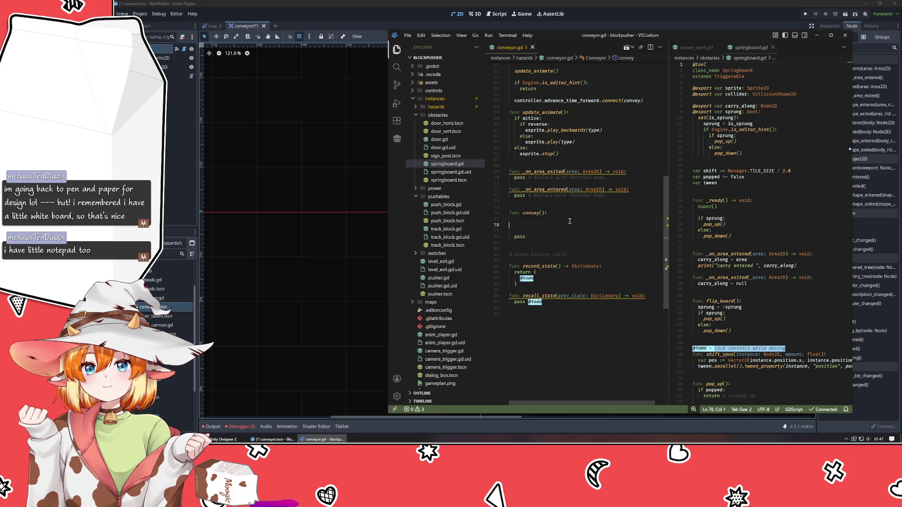
pyautogui.click(575, 226)
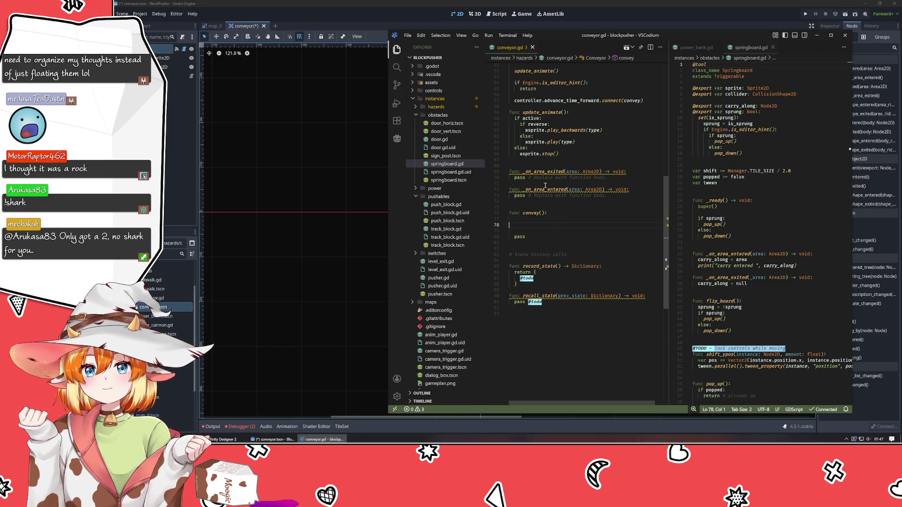
pyautogui.click(544, 219)
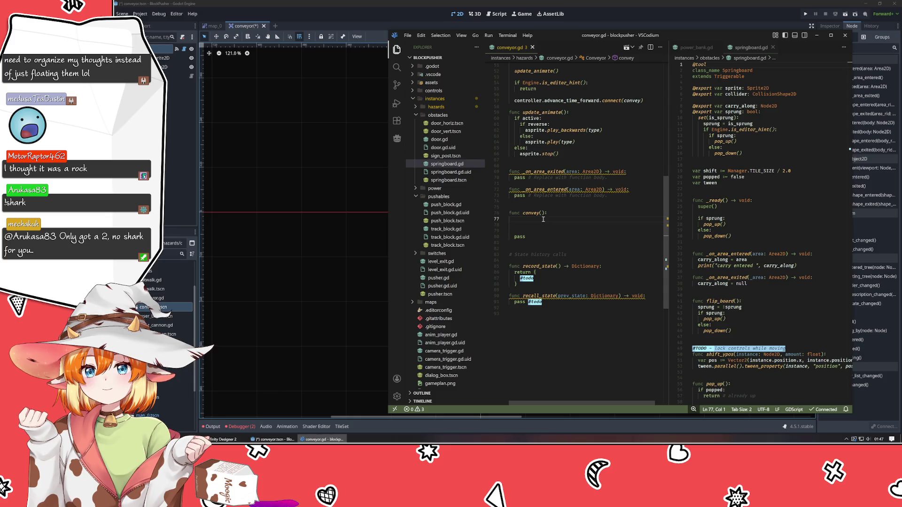
pyautogui.click(628, 178)
# - Replace the handlers' pass placeholders with 'carry_along = area' and 'carry_along = null', prefixing the unused area parameter with _
pyautogui.hotkey('shift', 'Home')
pyautogui.write('carry_along ')
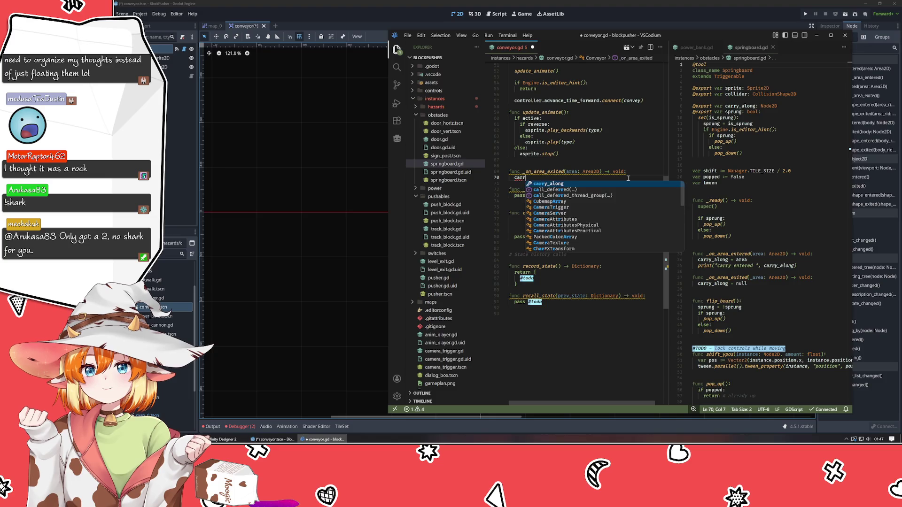
pyautogui.write('= area')
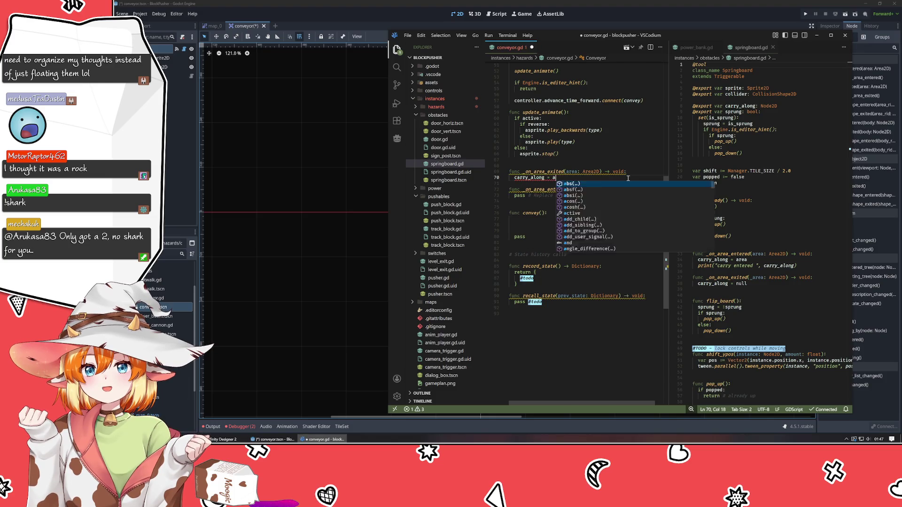
pyautogui.press('Down')
pyautogui.press('Down')
pyautogui.press('Down')
pyautogui.press('End')
pyautogui.hotkey('shift', 'Home')
pyautogui.write('ar')
pyautogui.press('BackSpace')
pyautogui.press('BackSpace')
pyautogui.write('carry_along ')
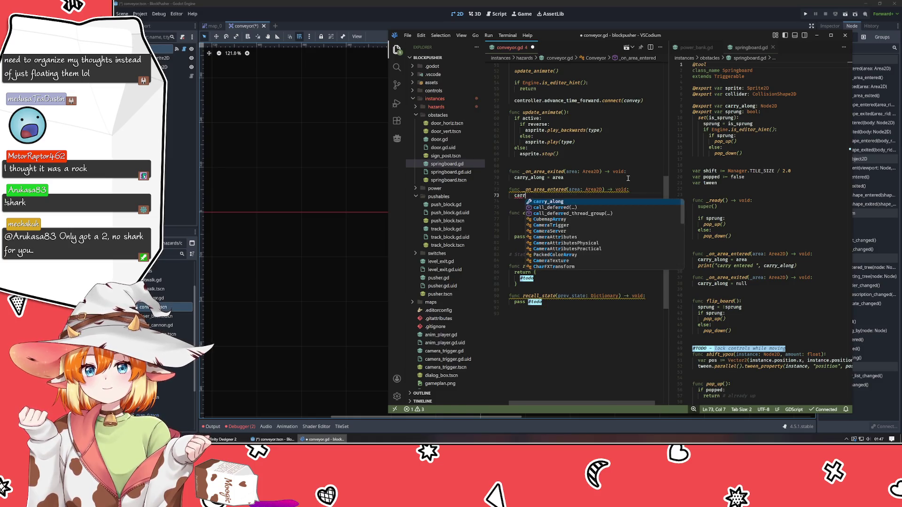
pyautogui.write('= null')
pyautogui.press('Up')
pyautogui.press('Right')
pyautogui.press('Right')
pyautogui.write('_')
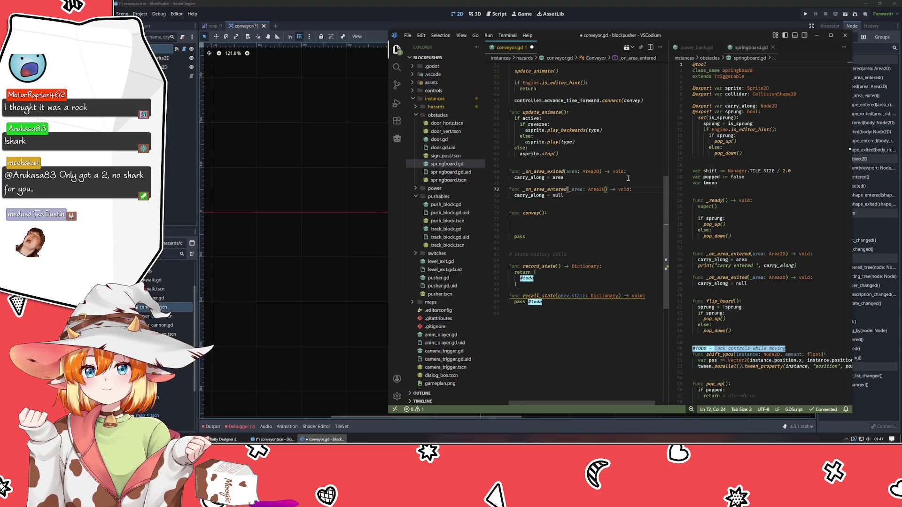
# - Remove a surplus blank line inside the convey() function body
pyautogui.hotkey('alt', 'Tab')
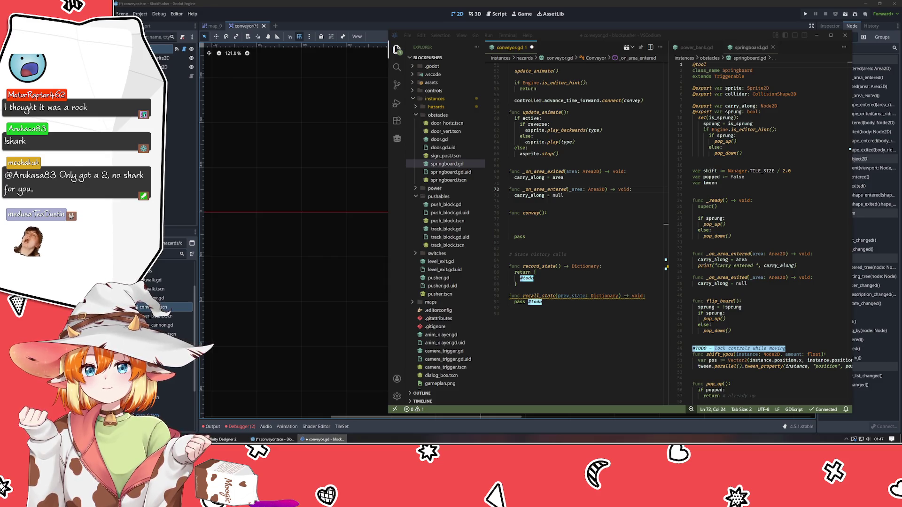
pyautogui.hotkey('alt', 'Tab')
pyautogui.click(539, 221)
pyautogui.press('Delete')
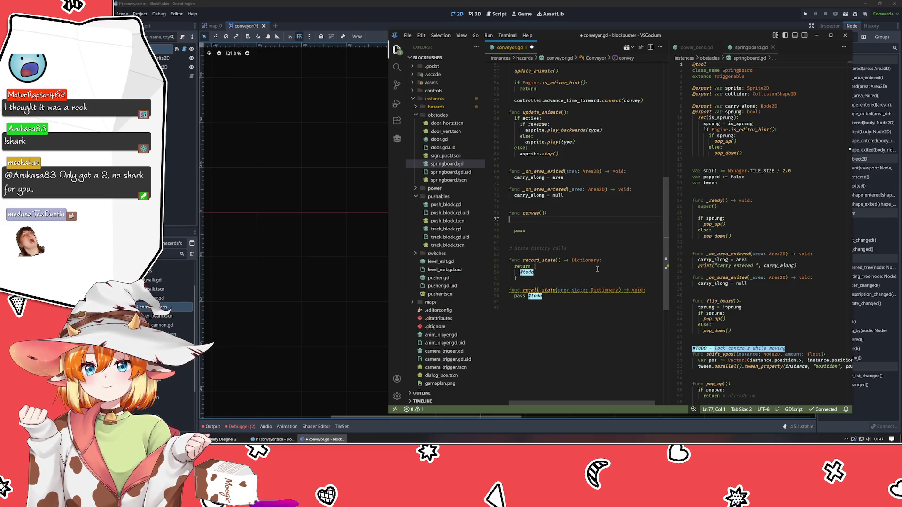
# - Add an 'if carry_along:' check in convey() with pass indented beneath it
pyautogui.press('Return')
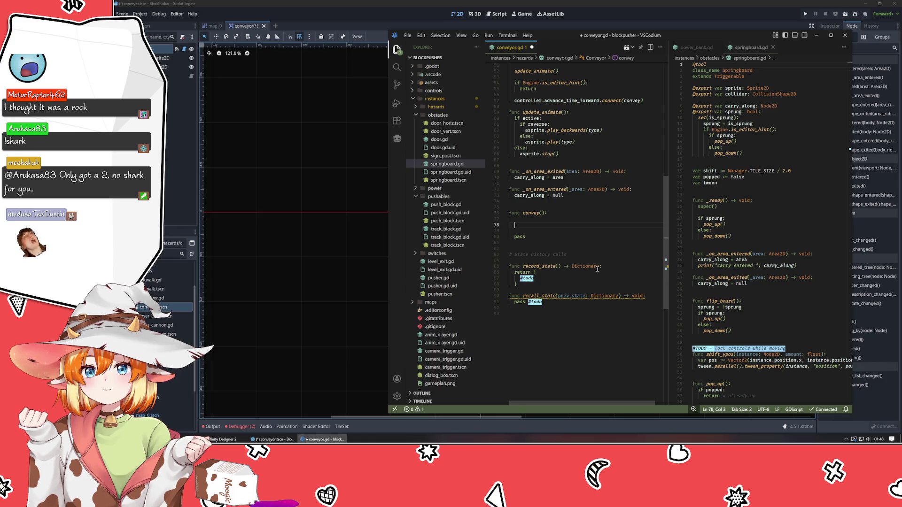
pyautogui.hotkey('ctrl', 'shift', 'p')
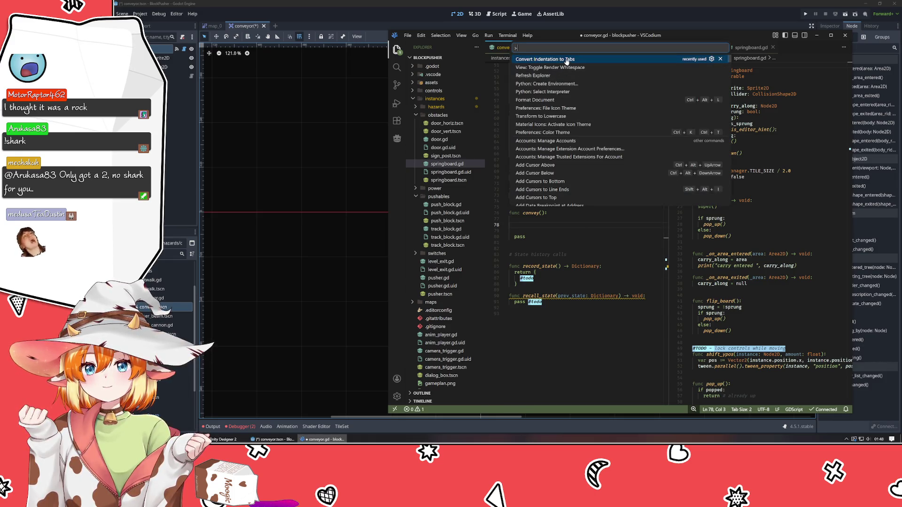
pyautogui.press('Escape')
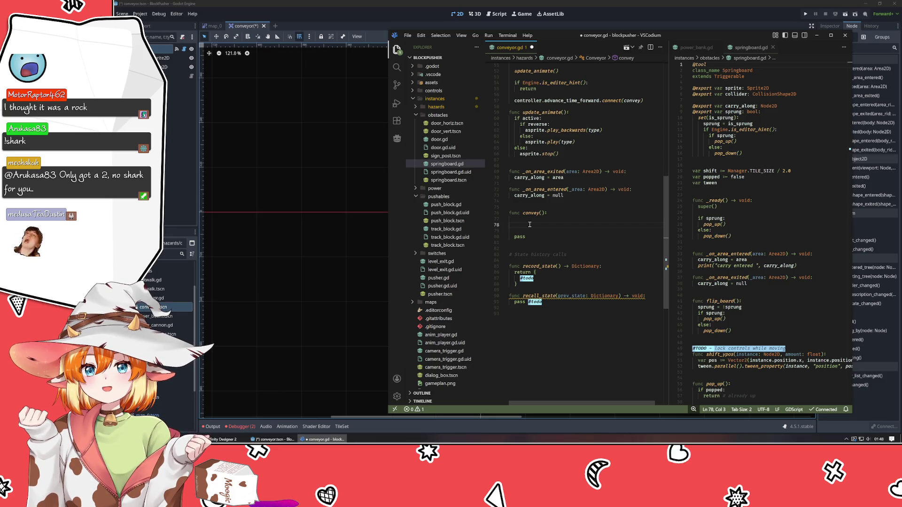
pyautogui.press('BackSpace')
pyautogui.press('BackSpace')
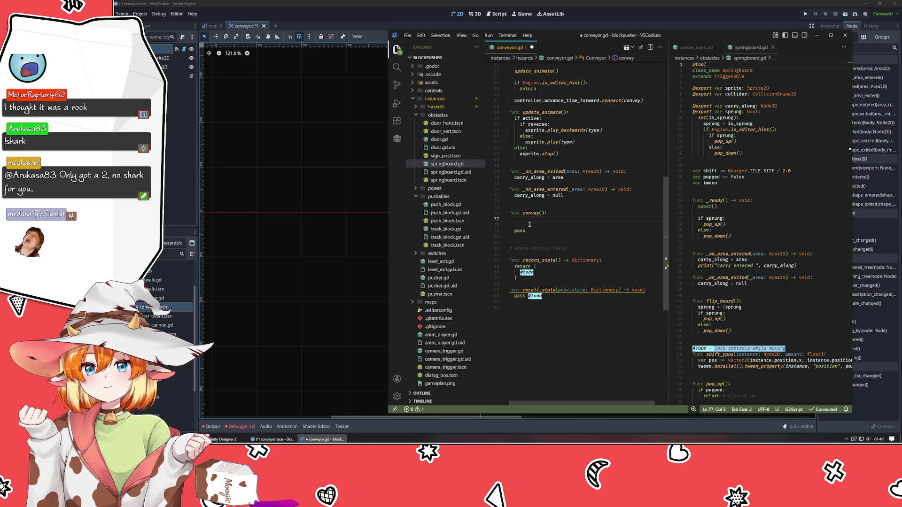
pyautogui.write('if carry_along')
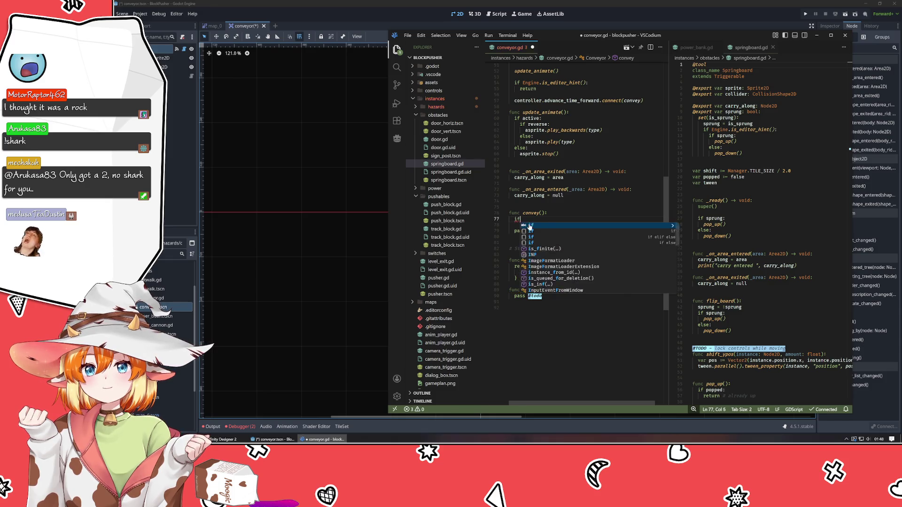
pyautogui.write(':')
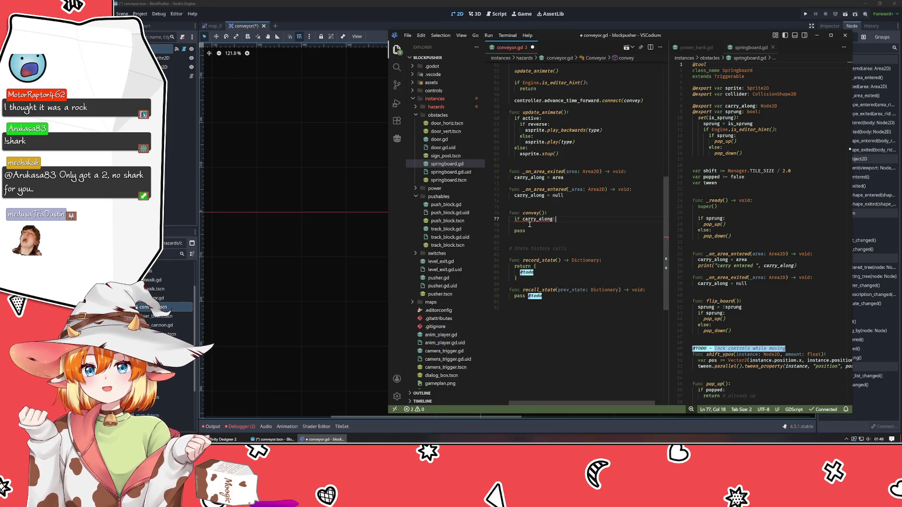
pyautogui.press('Return')
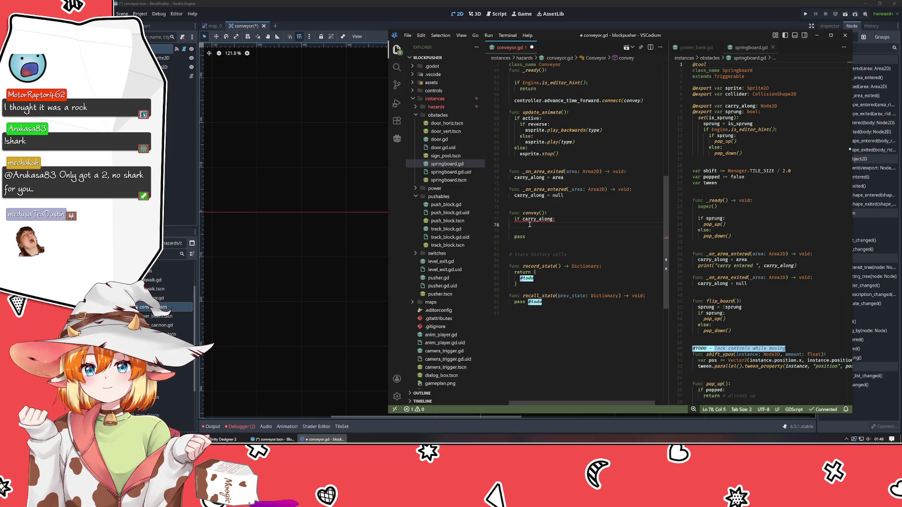
pyautogui.press('Down')
pyautogui.press('Down')
pyautogui.press('Tab')
pyautogui.press('Up')
pyautogui.press('BackSpace')
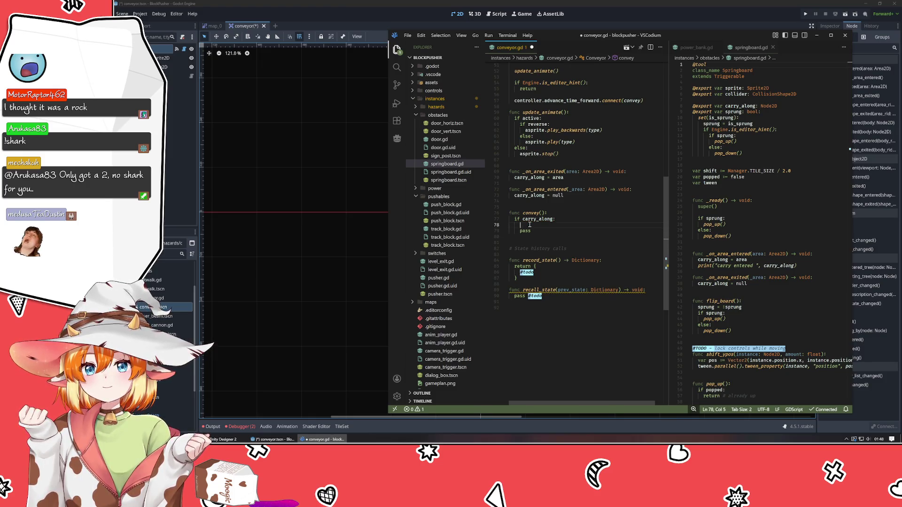
pyautogui.press('BackSpace')
# - Add a '#todo - move in direction of anim' comment under the condition and save conveyor.gd
pyautogui.press('Return')
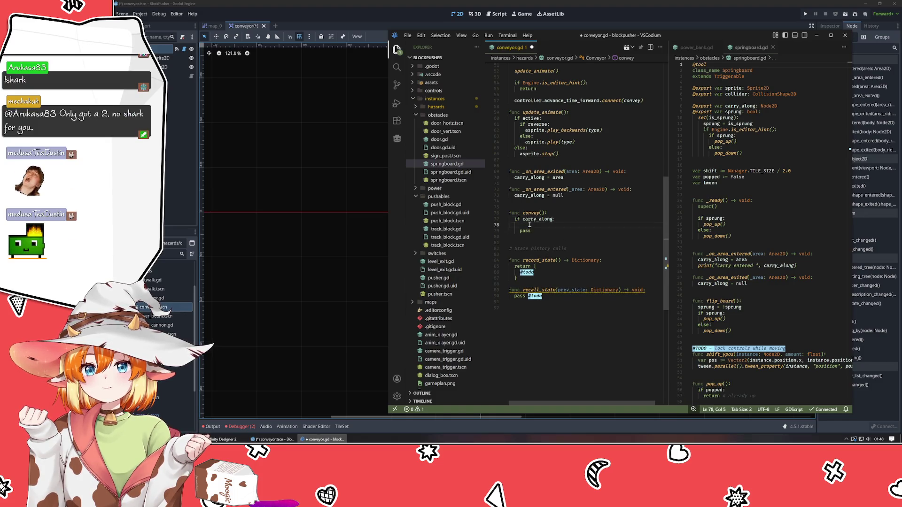
pyautogui.write('#todo - move in dire')
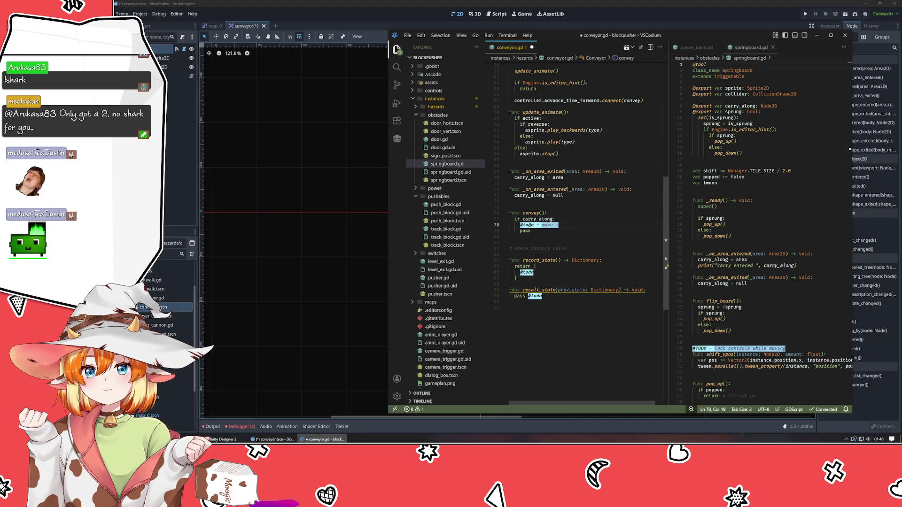
pyautogui.write('ction of')
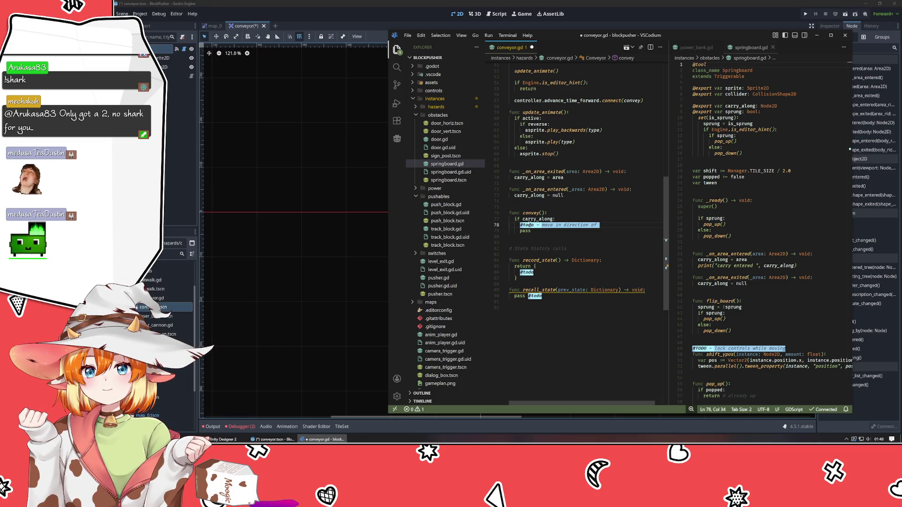
pyautogui.write('anim')
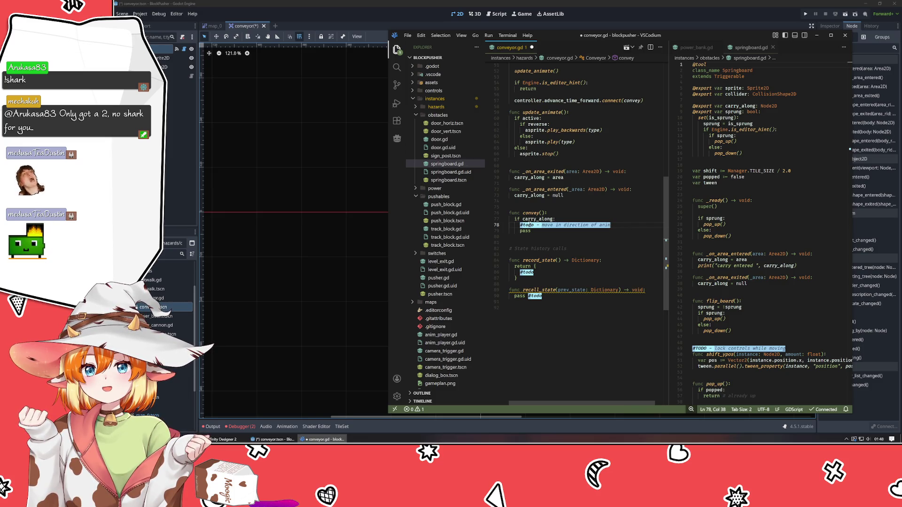
pyautogui.hotkey('ctrl', 's')
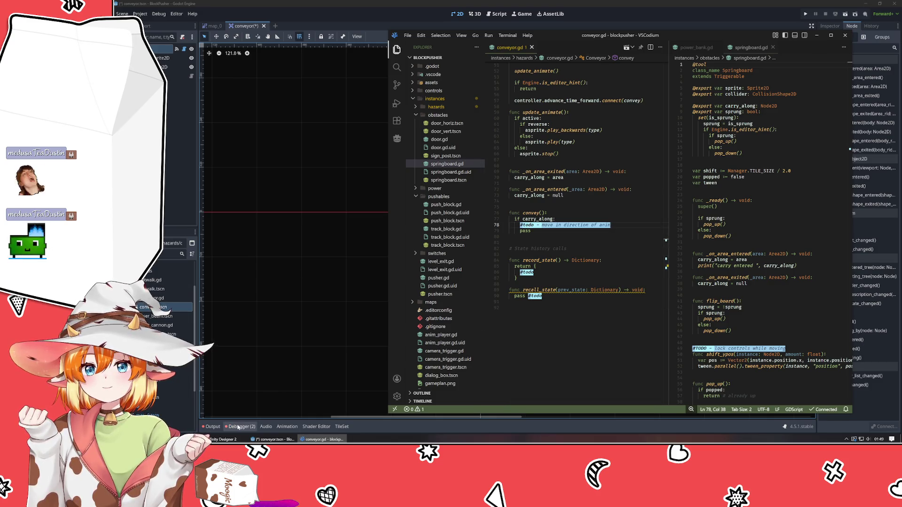
# - Save and close the conveyor scene, clear the Debugger errors, and show the Output log
pyautogui.click(239, 426)
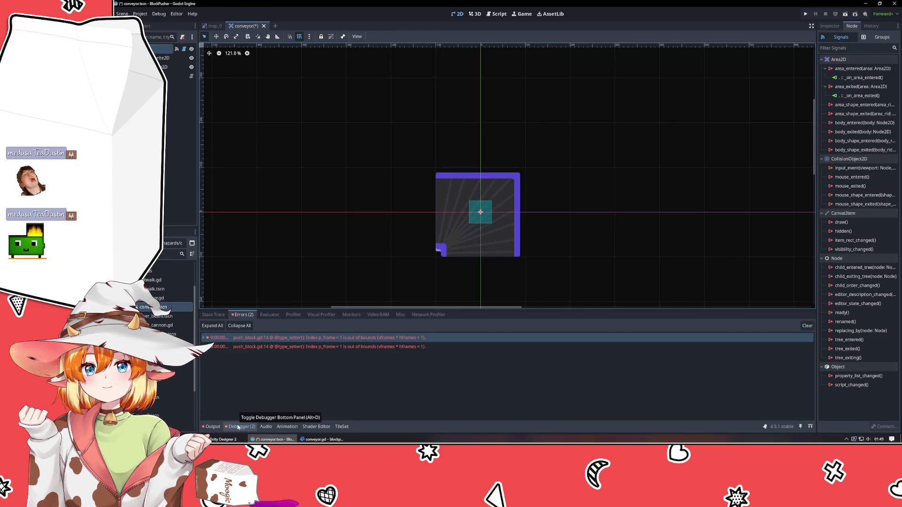
pyautogui.hotkey('ctrl', 's')
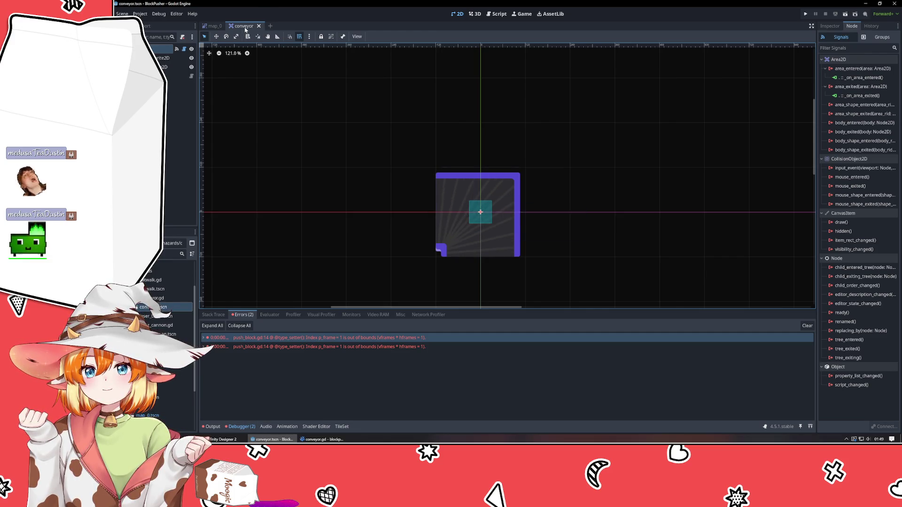
pyautogui.click(263, 26)
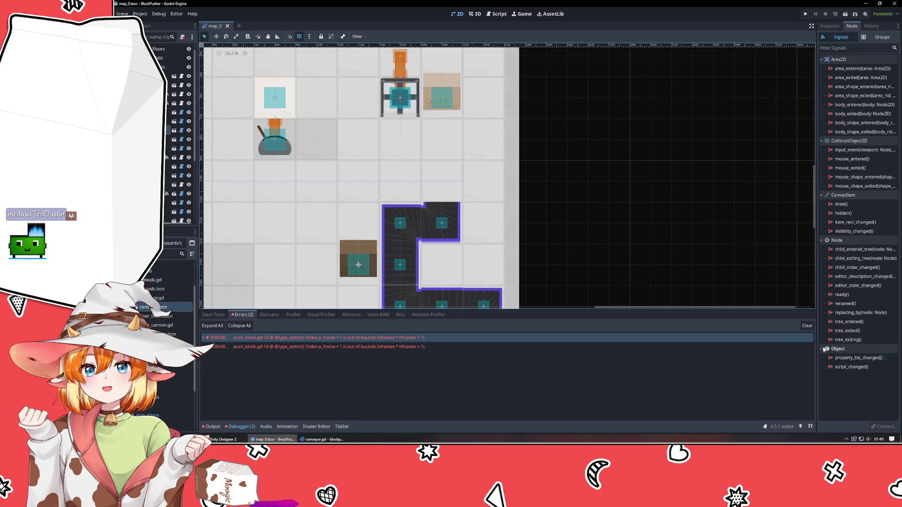
pyautogui.click(809, 328)
pyautogui.click(214, 427)
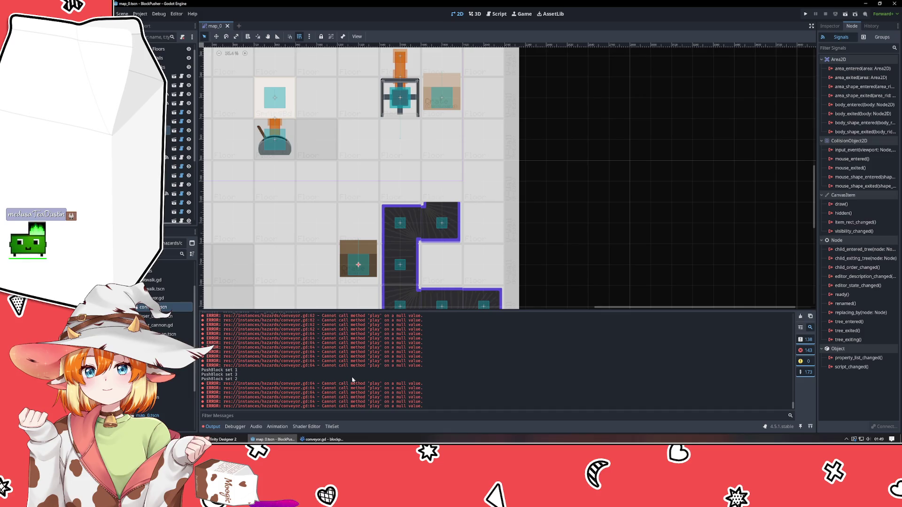
# - Bring conveyor.gd back to front with the caret on its empty last line
pyautogui.click(322, 439)
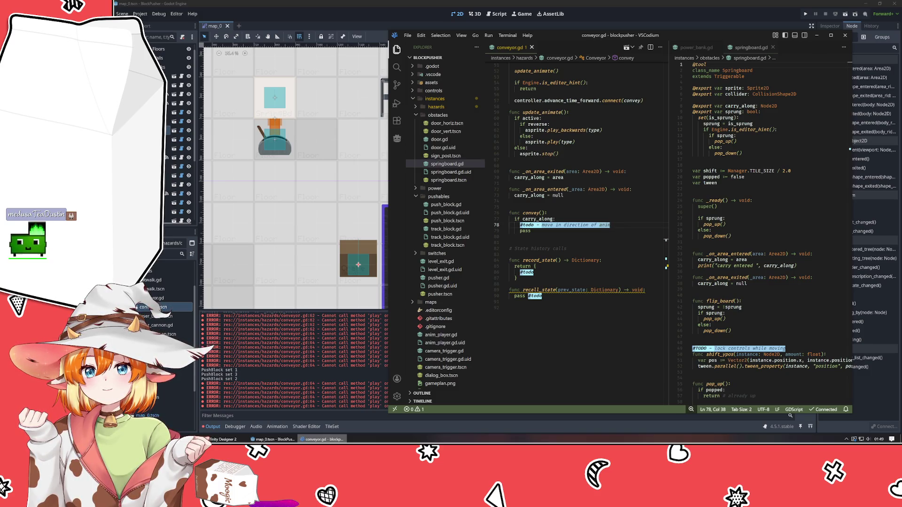
pyautogui.click(560, 353)
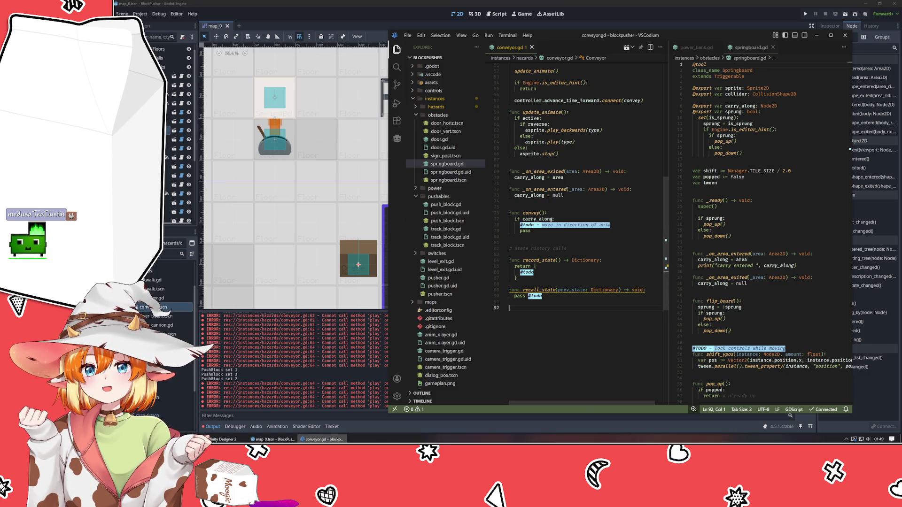
pyautogui.hotkey('alt', 'Tab')
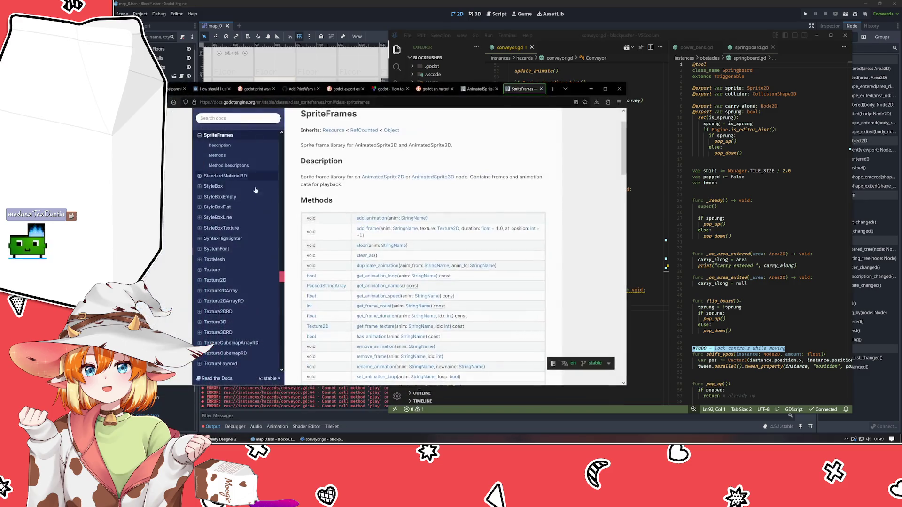
# - Leave the SpriteFrames methods reference for the assets sprite sheet in Affinity Designer
pyautogui.hotkey('alt', 'Tab')
pyautogui.hotkey('alt', 'Tab')
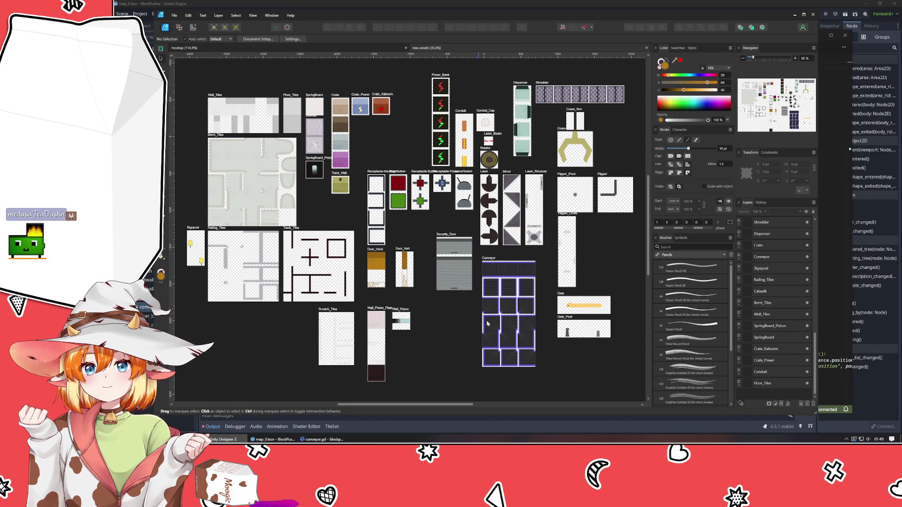
# - Zoom in on the Conveyor tile sprites, then return to Godot and the conveyor.gd script
pyautogui.scroll(5, 479, 312)
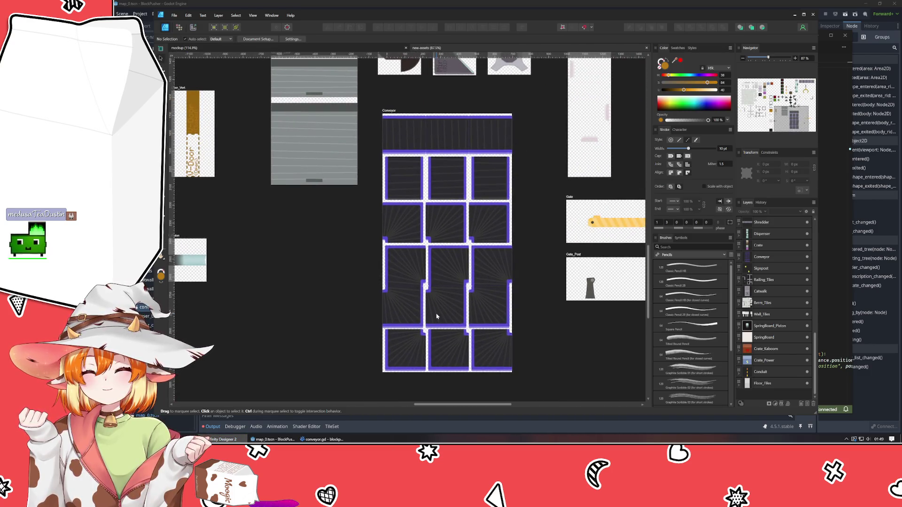
pyautogui.scroll(1, 436, 316)
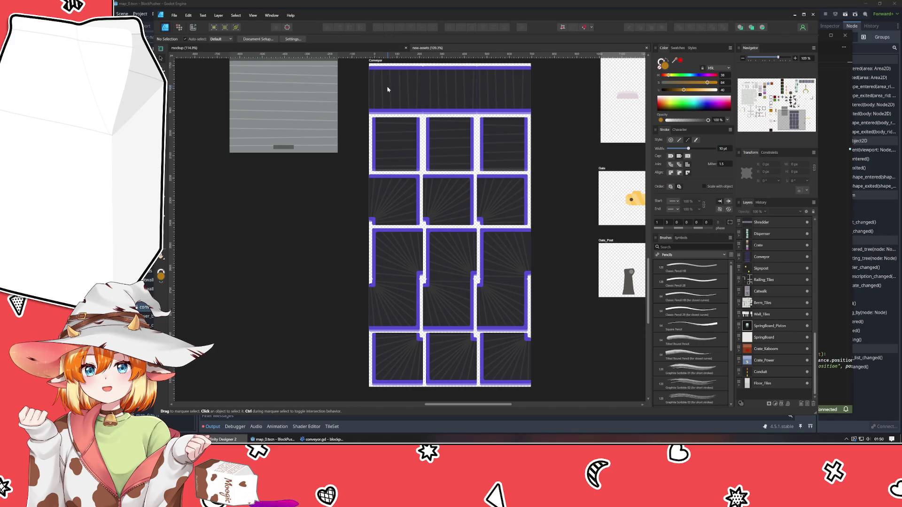
pyautogui.click(375, 6)
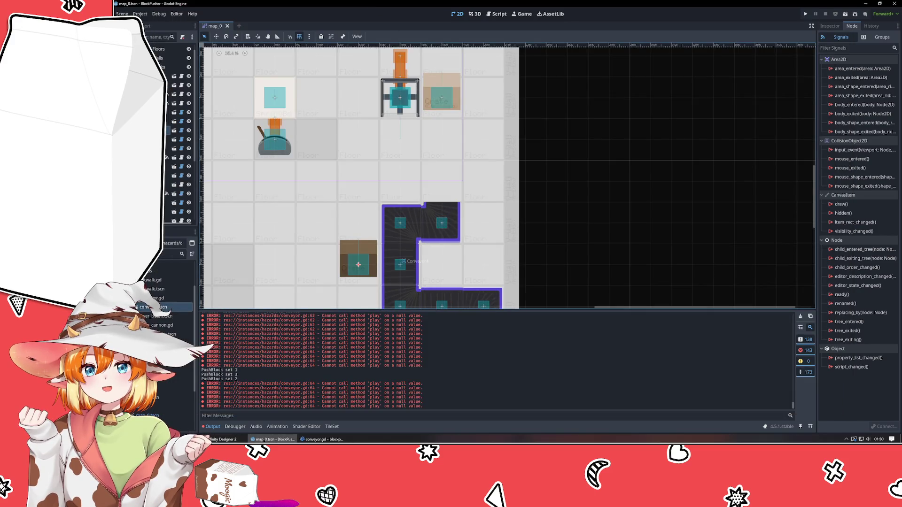
pyautogui.click(322, 440)
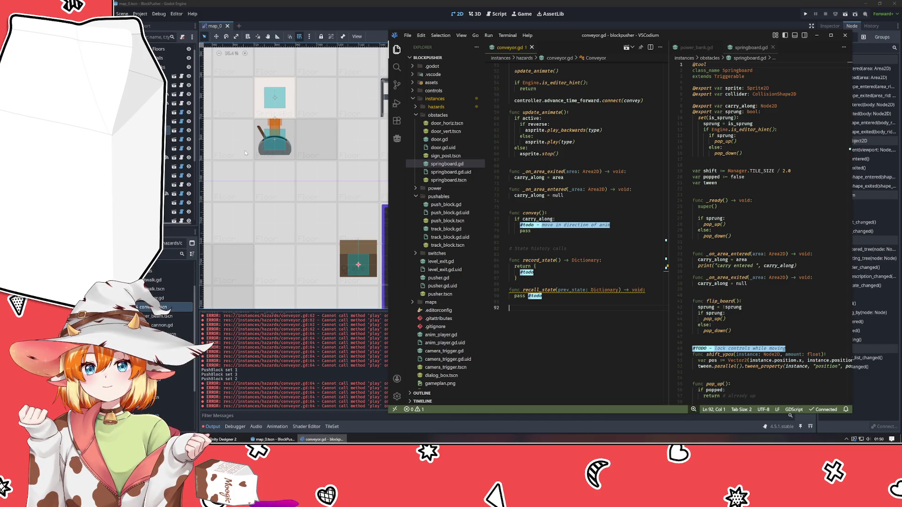
# - Add an 'if not asprite: return' guard above the 'if active:' check in update_animate and save
pyautogui.moveTo(513, 46)
pyautogui.mouseDown()
pyautogui.moveTo(643, 40)
pyautogui.moveTo(523, 35)
pyautogui.mouseUp()
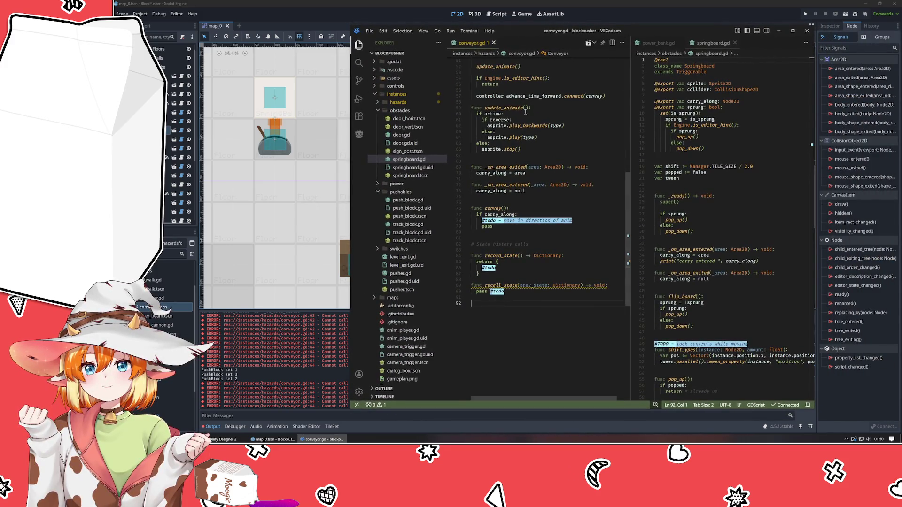
pyautogui.click(546, 113)
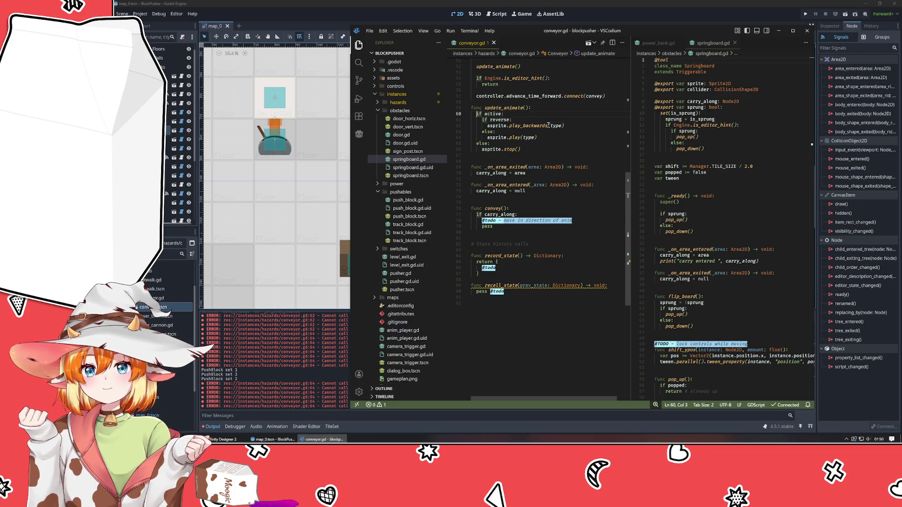
pyautogui.hotkey('ctrl', 'shift', 'Return')
pyautogui.hotkey('ctrl', 'shift', 'Return')
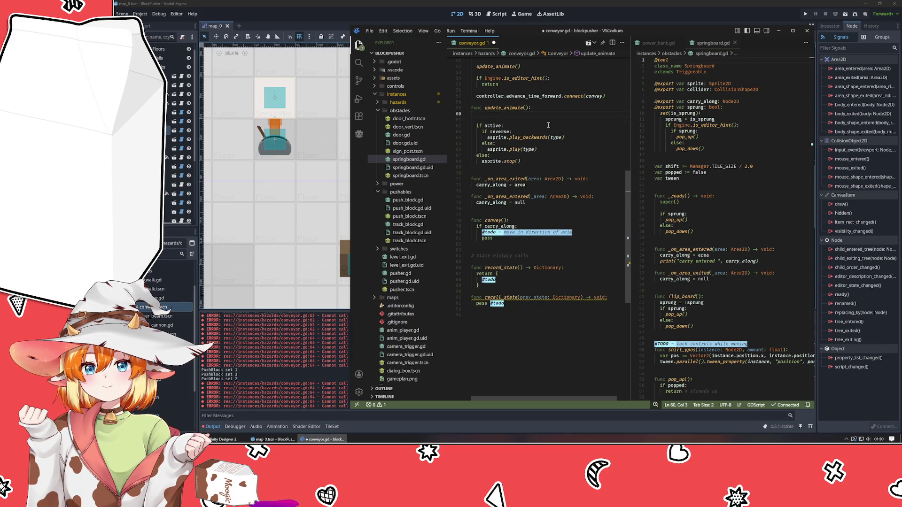
pyautogui.write('if not as')
pyautogui.write('prite:')
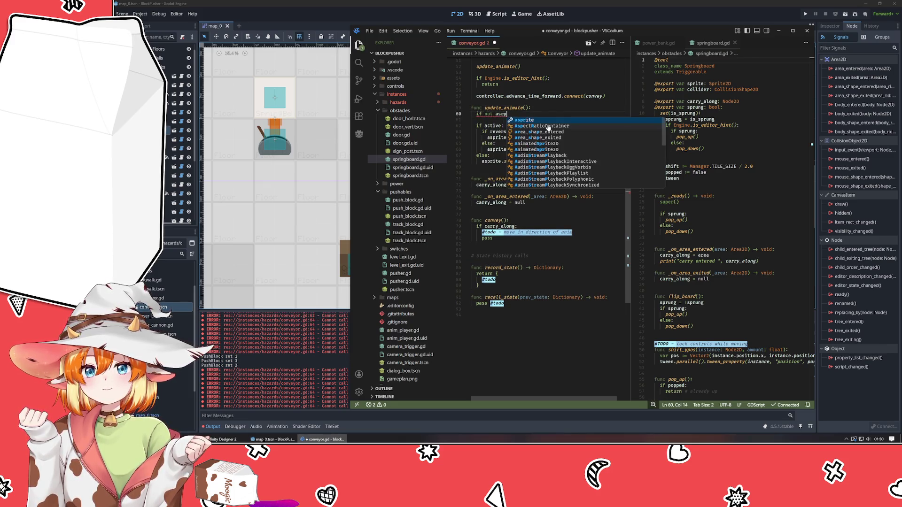
pyautogui.press('Return')
pyautogui.write('return')
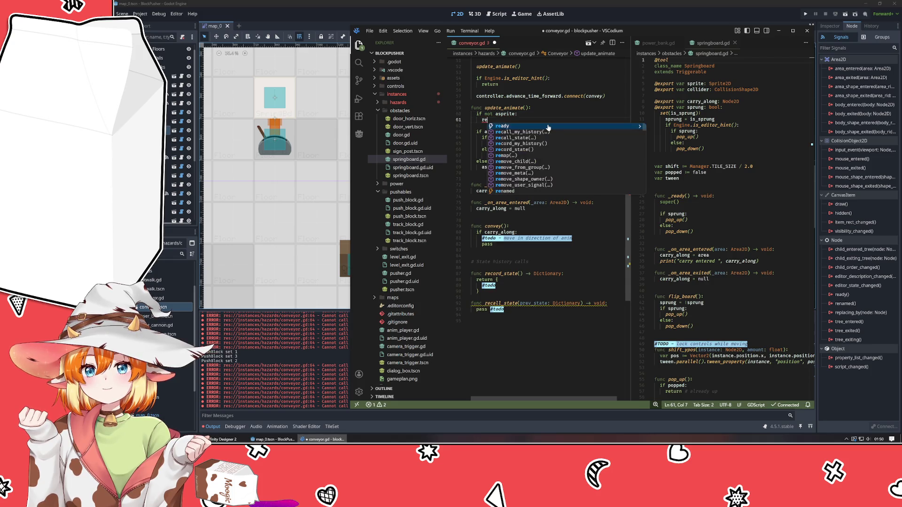
pyautogui.hotkey('ctrl', 's')
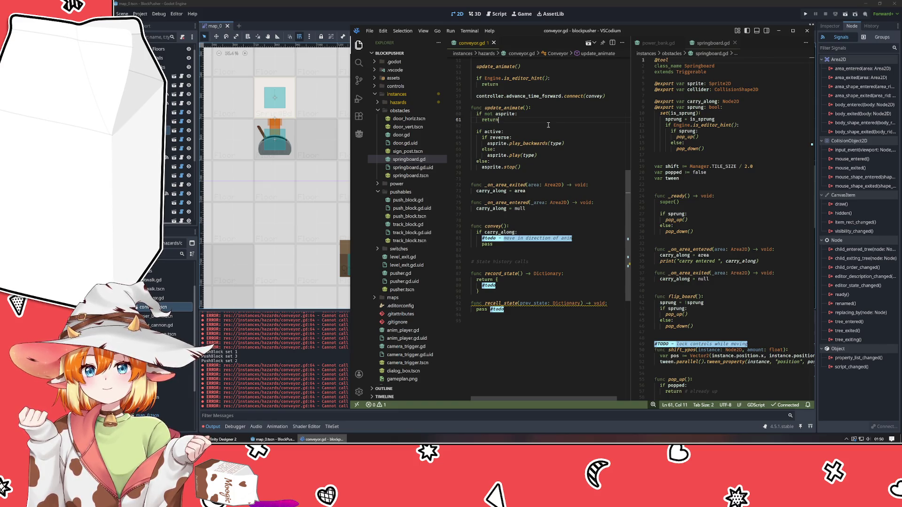
# - Clear the old null-value errors from Godot's Output panel, then return to conveyor.gd
pyautogui.hotkey('alt', 'Tab')
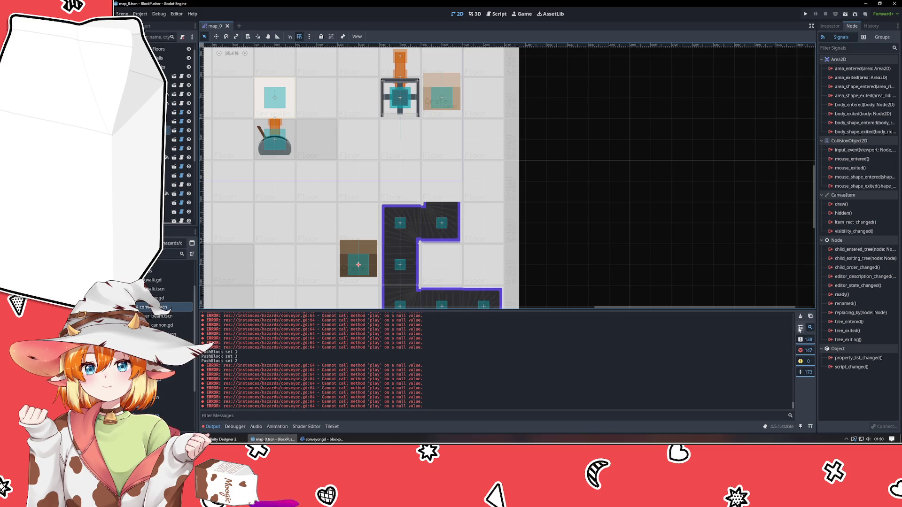
pyautogui.click(801, 318)
pyautogui.hotkey('alt', 'Tab')
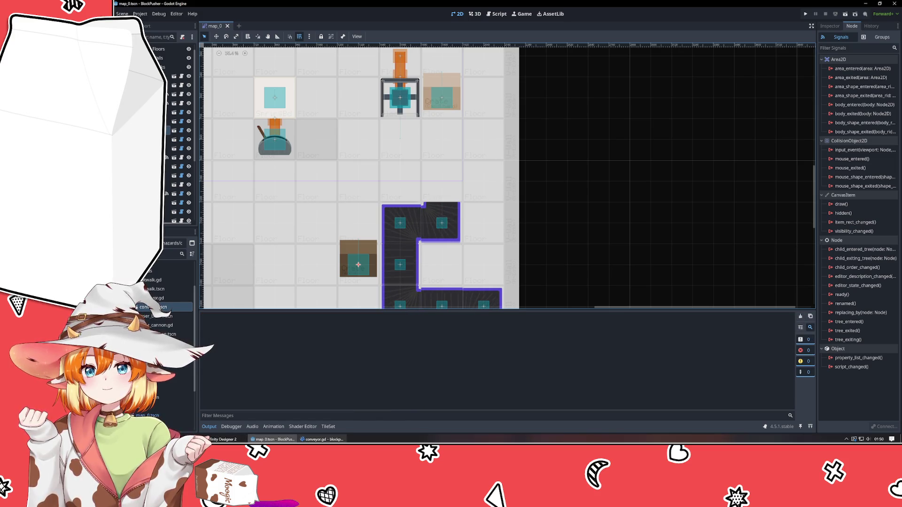
pyautogui.click(568, 251)
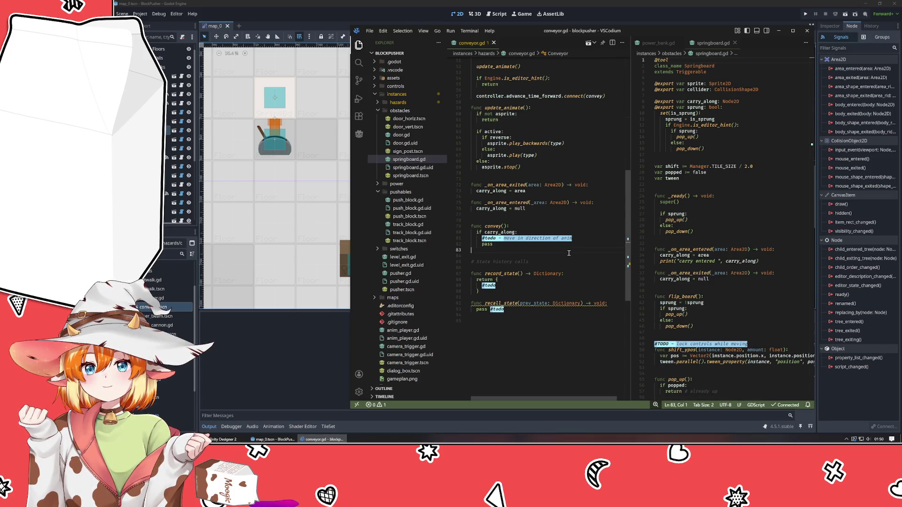
# - Review conveyor.gd down to the todo in record_state, then bring the Godot map editor forward
pyautogui.scroll(-1, 568, 253)
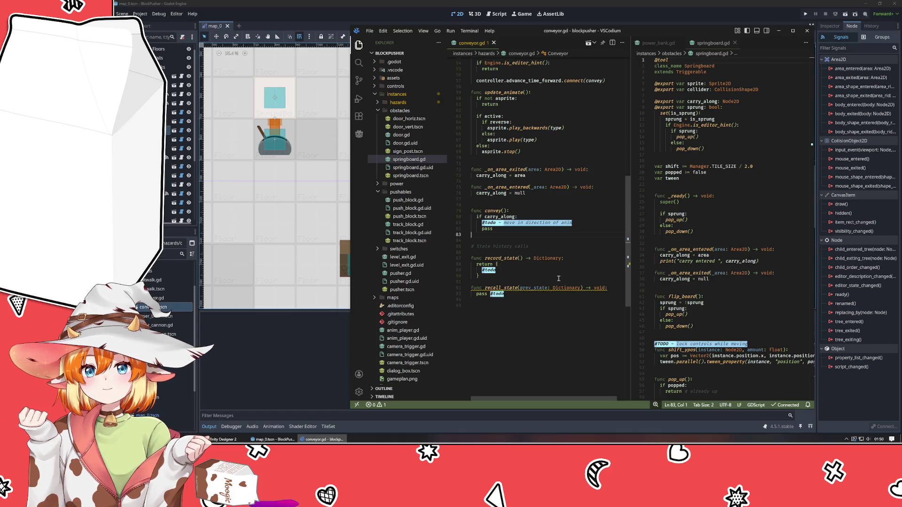
pyautogui.click(538, 273)
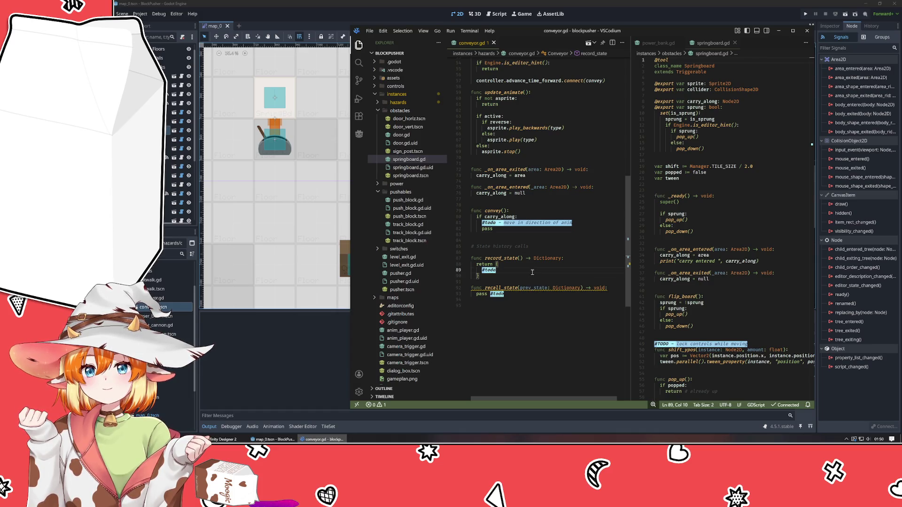
pyautogui.scroll(6, 532, 273)
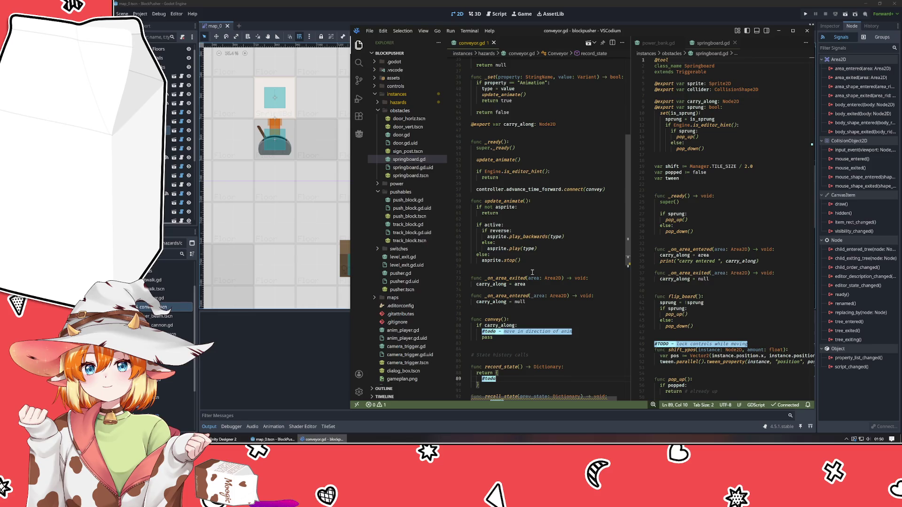
pyautogui.scroll(-4, 532, 273)
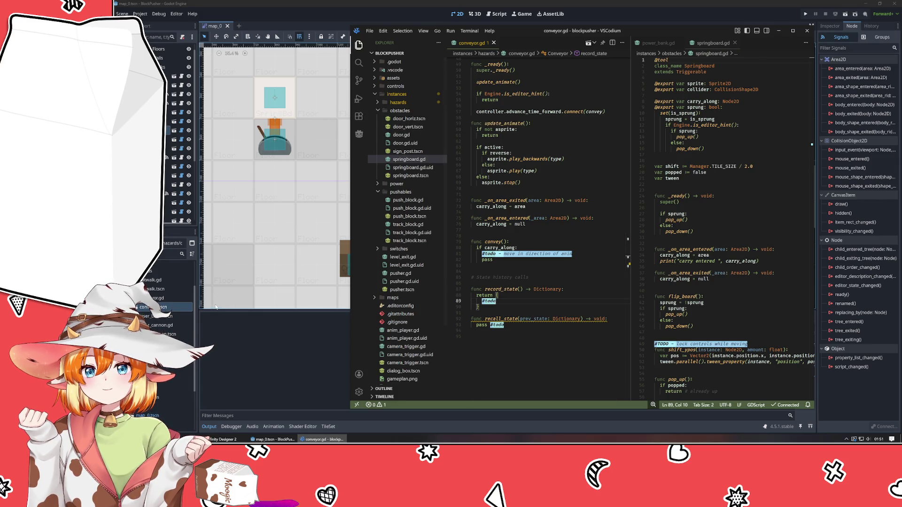
pyautogui.click(252, 284)
pyautogui.scroll(3, 277, 251)
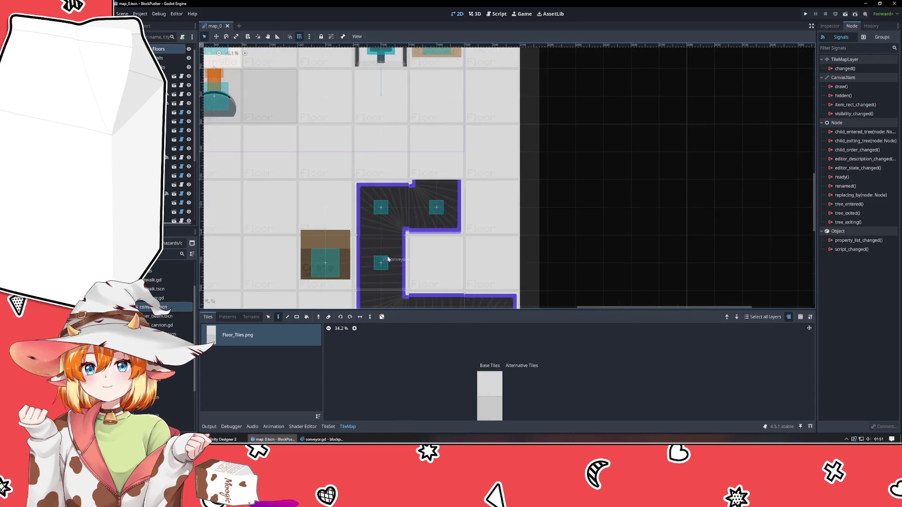
# - Zoom the viewport onto the conveyor tiles and open conveyor.tscn from the FileSystem dock
pyautogui.scroll(-1, 474, 218)
pyautogui.scroll(-2, 474, 218)
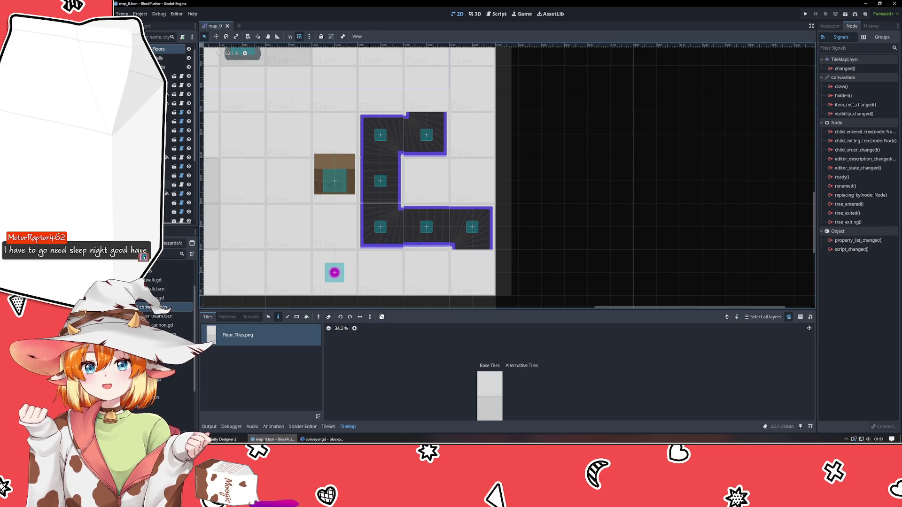
pyautogui.scroll(-3, 178, 131)
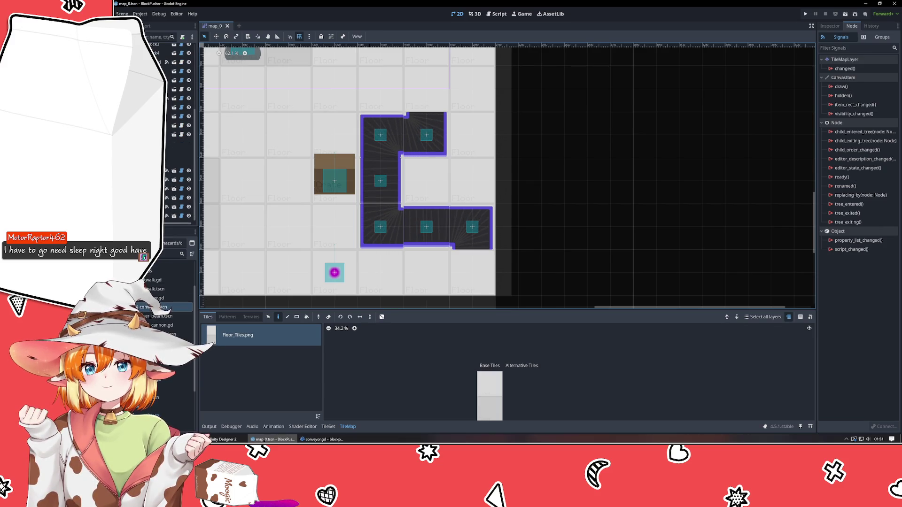
pyautogui.scroll(-3, 163, 400)
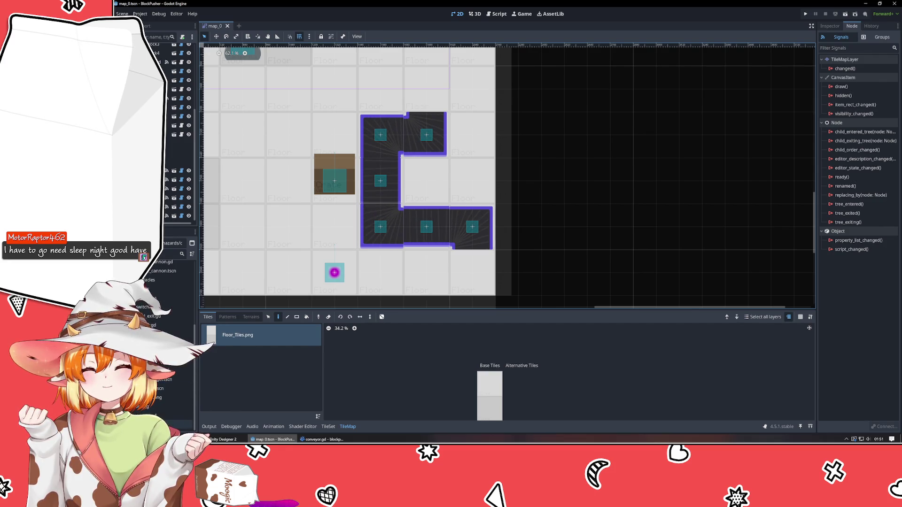
pyautogui.scroll(3, 174, 357)
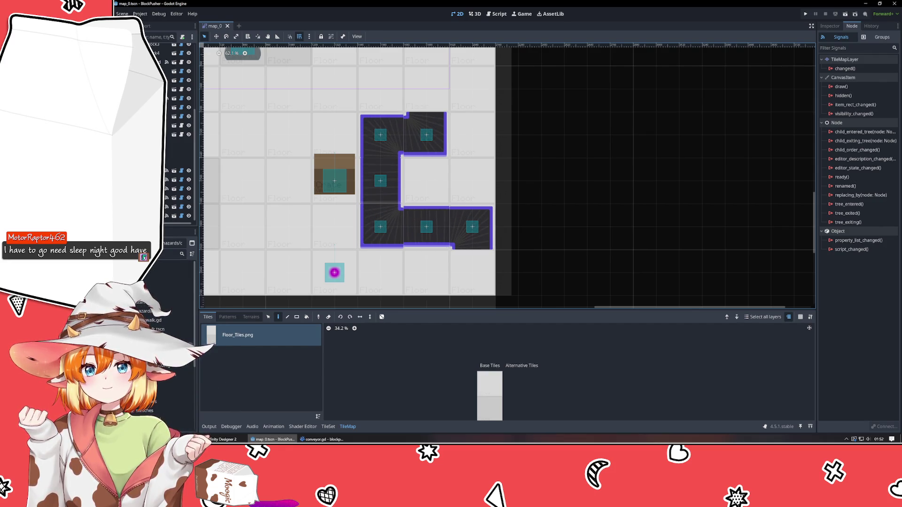
pyautogui.doubleClick(160, 328)
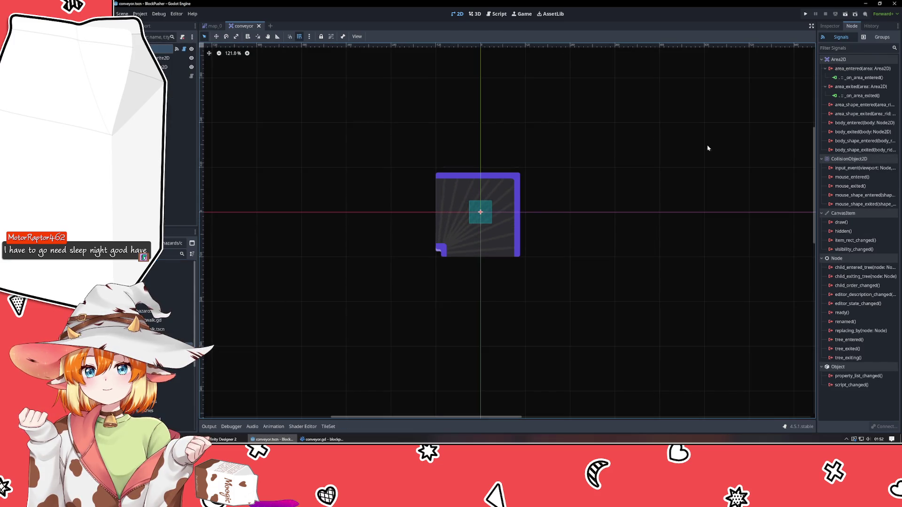
# - Select the Conveyor and preview its bend_dr, bend_ul and bend_ur animation variants
pyautogui.click(831, 25)
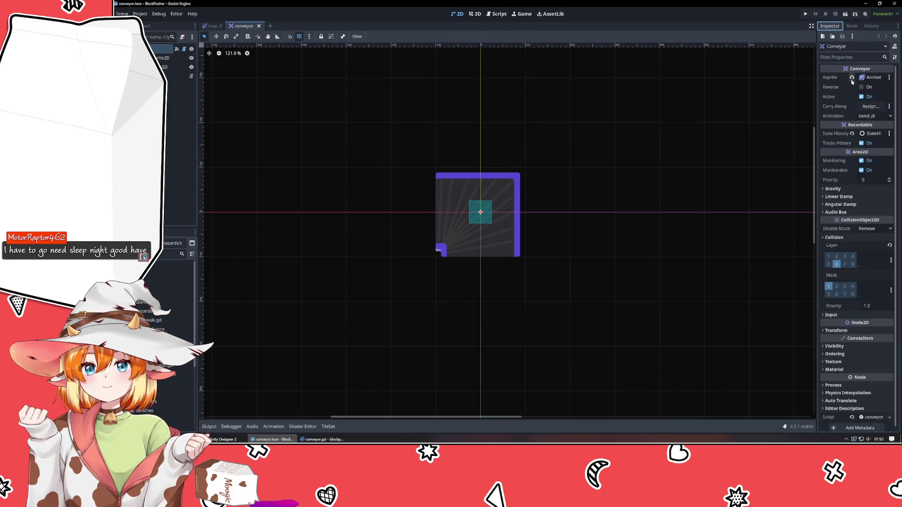
pyautogui.click(869, 117)
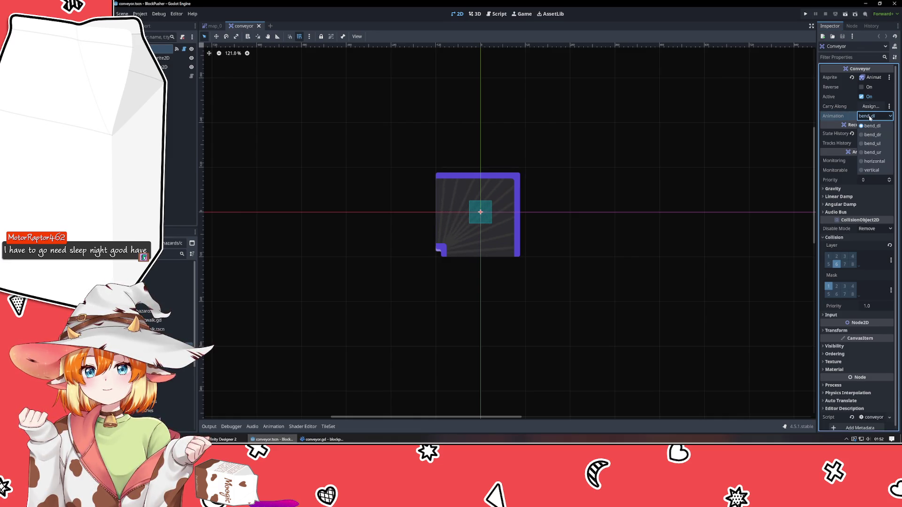
pyautogui.click(870, 118)
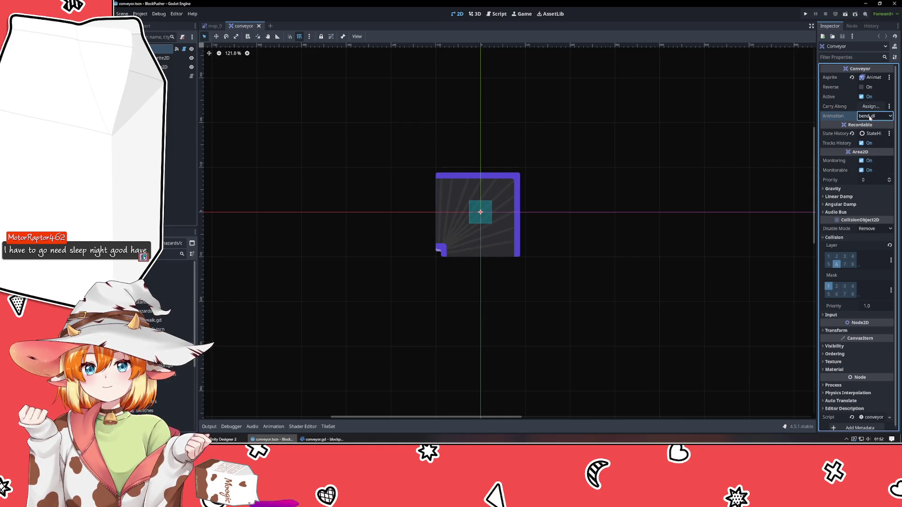
pyautogui.click(870, 117)
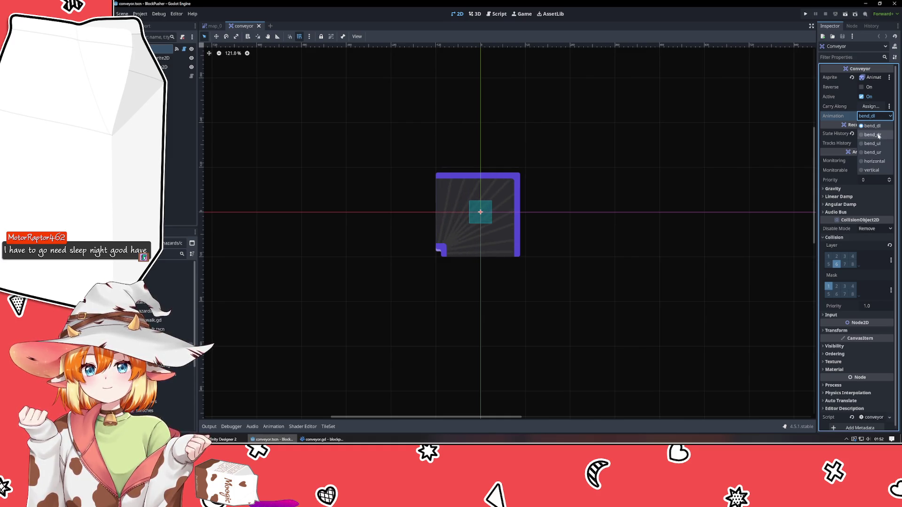
pyautogui.click(873, 135)
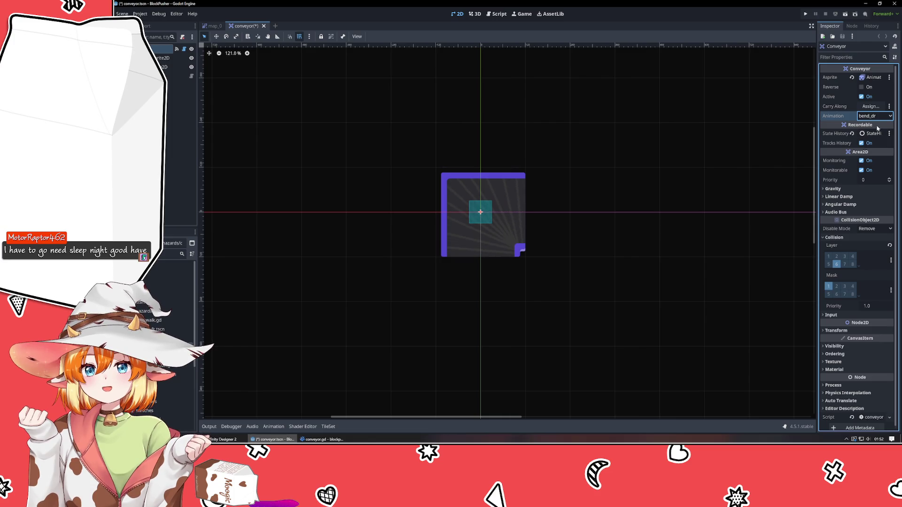
pyautogui.click(880, 118)
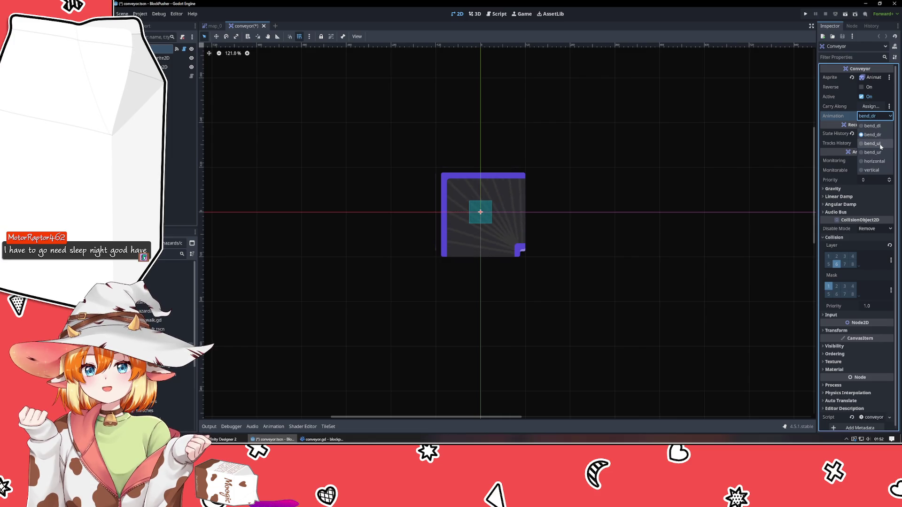
pyautogui.click(873, 143)
pyautogui.click(880, 118)
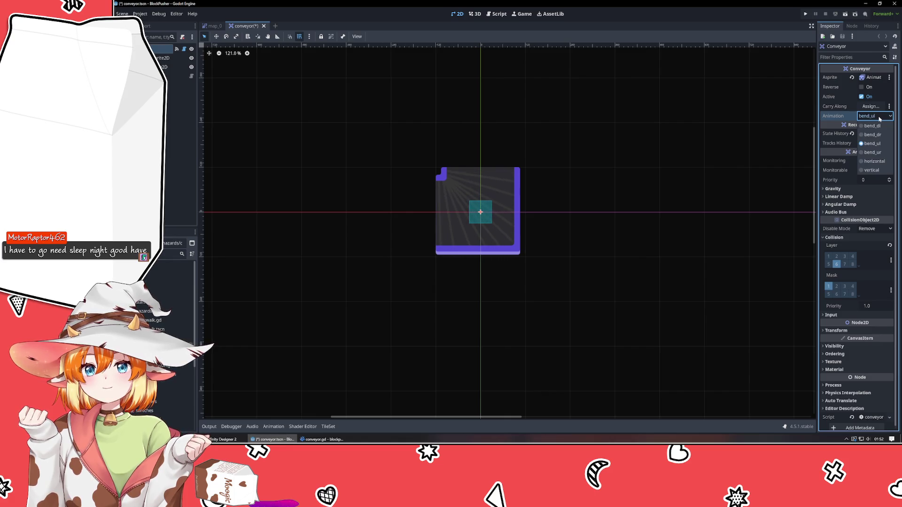
pyautogui.click(882, 152)
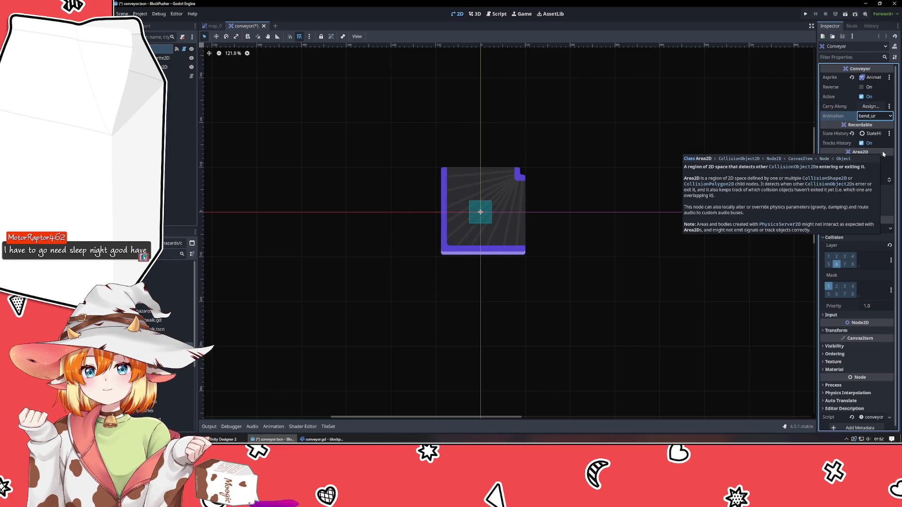
pyautogui.click(878, 118)
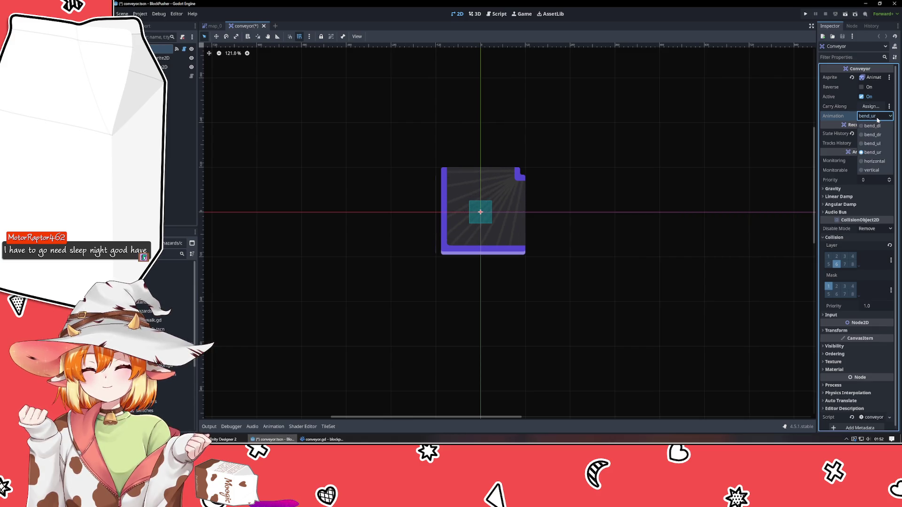
pyautogui.click(885, 135)
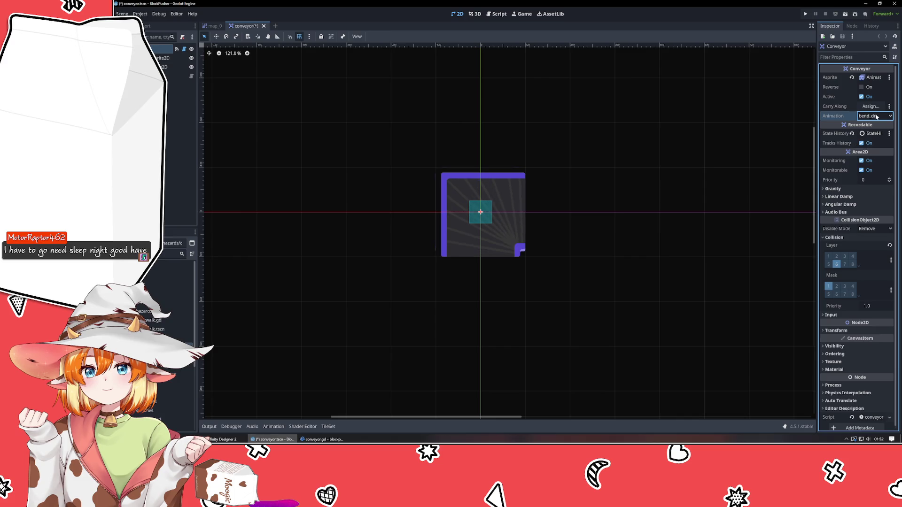
# - Preview bend_dl, bend_ul and horizontal, leave the animation on vertical, and bring up conveyor.gd
pyautogui.click(881, 118)
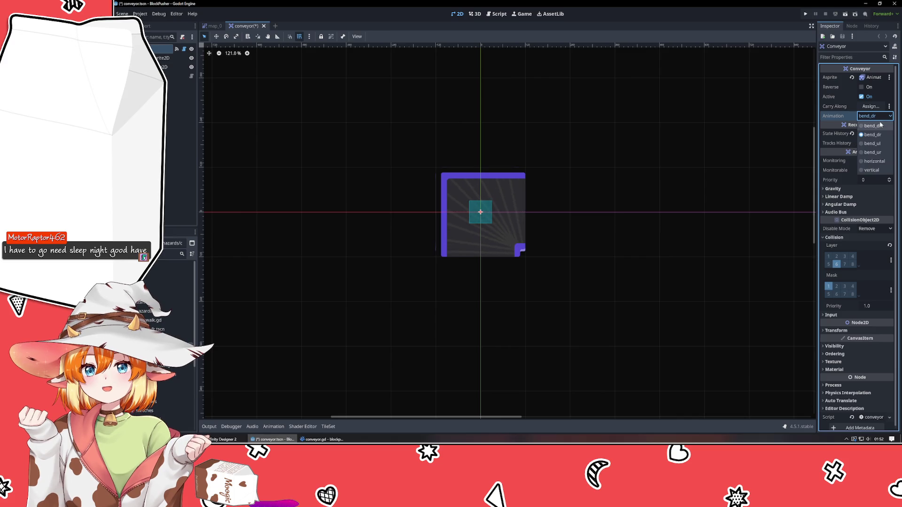
pyautogui.click(881, 126)
pyautogui.click(880, 118)
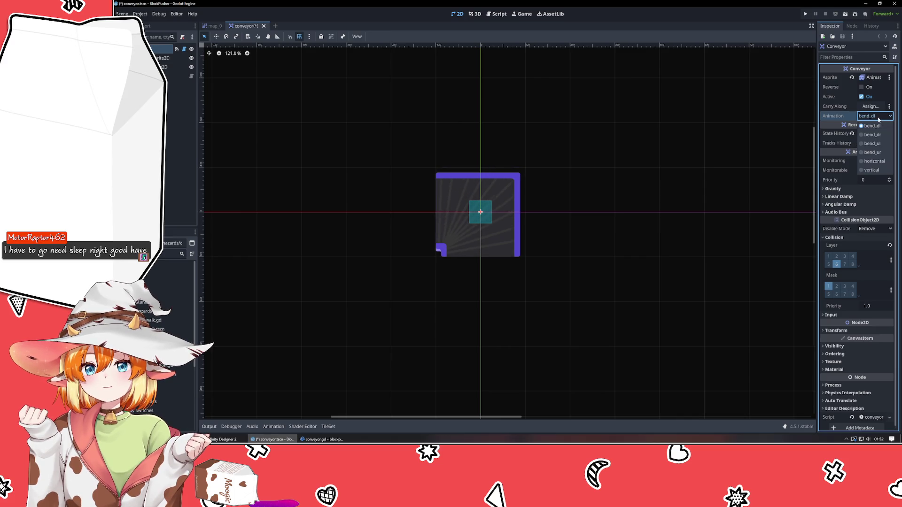
pyautogui.click(880, 143)
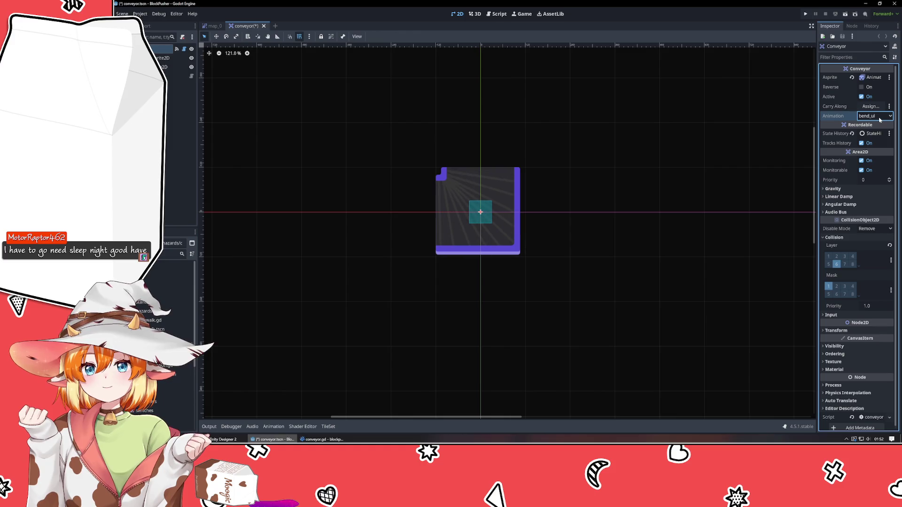
pyautogui.click(881, 118)
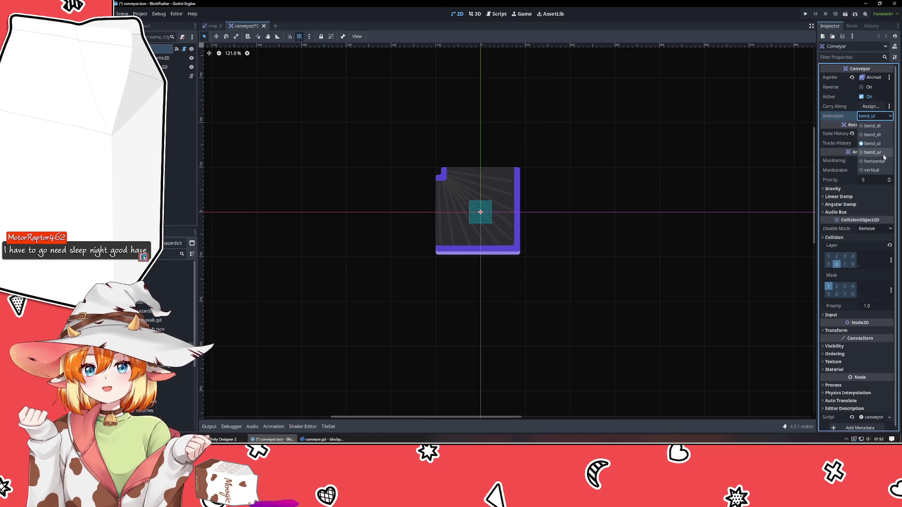
pyautogui.click(883, 161)
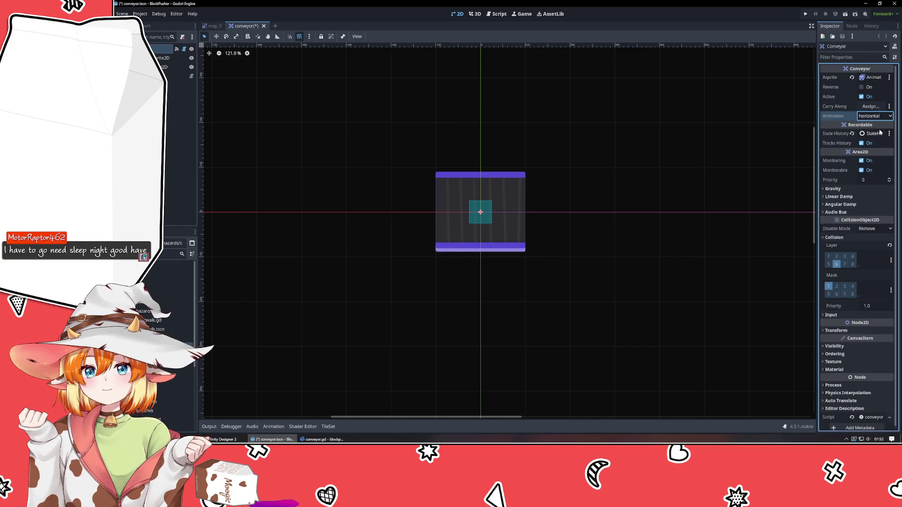
pyautogui.click(875, 116)
pyautogui.click(880, 171)
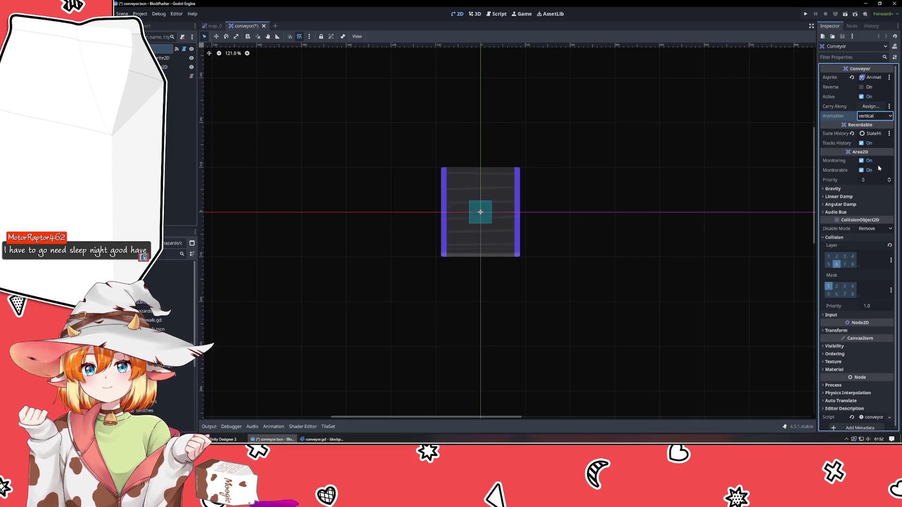
pyautogui.click(616, 240)
pyautogui.click(322, 440)
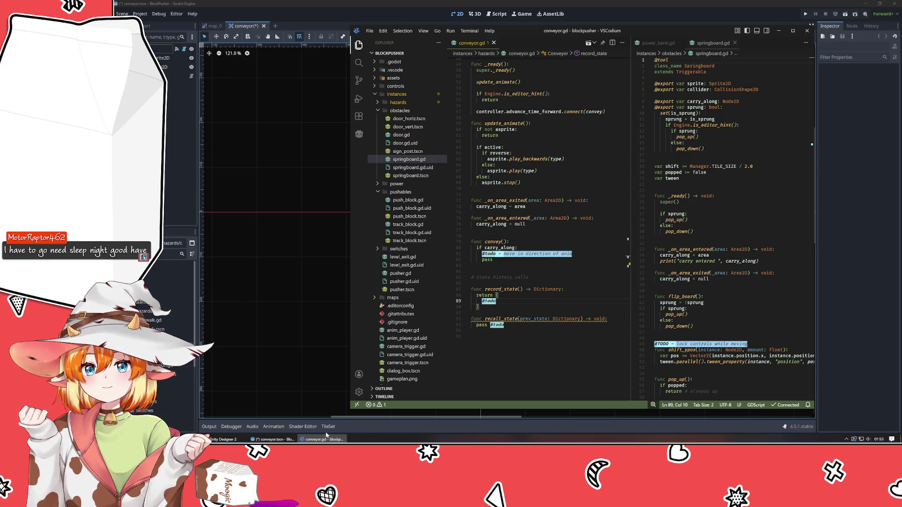
# - Go to the pass line in convey, adjust editor zoom and window size, then switch to Affinity Designer
pyautogui.click(559, 260)
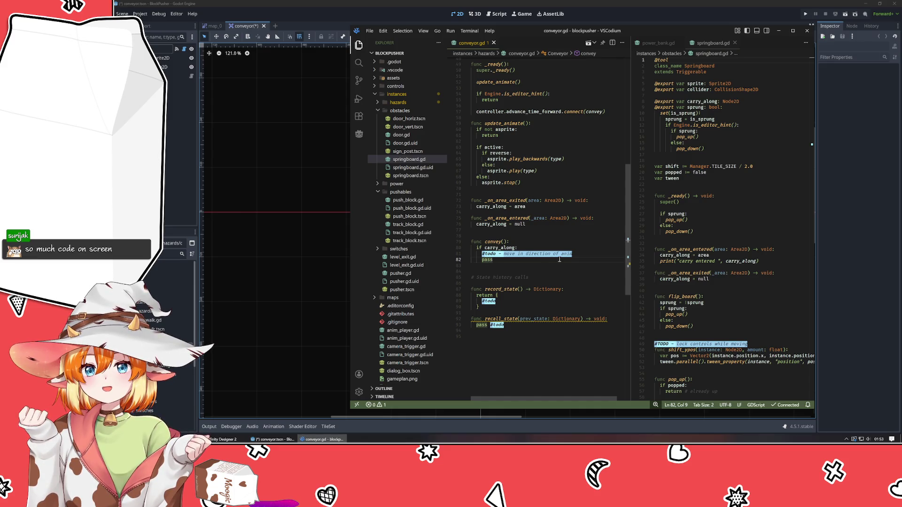
pyautogui.hotkey('ctrl', '=')
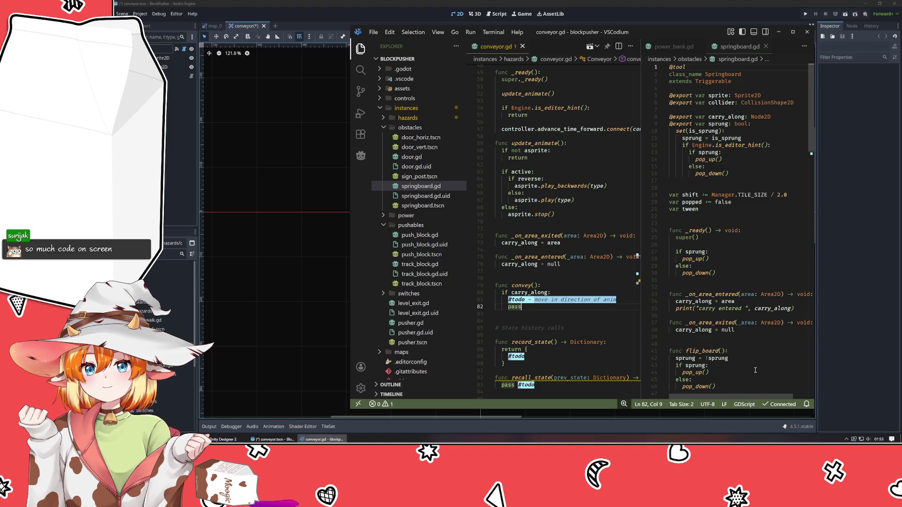
pyautogui.hotkey('ctrl', '-')
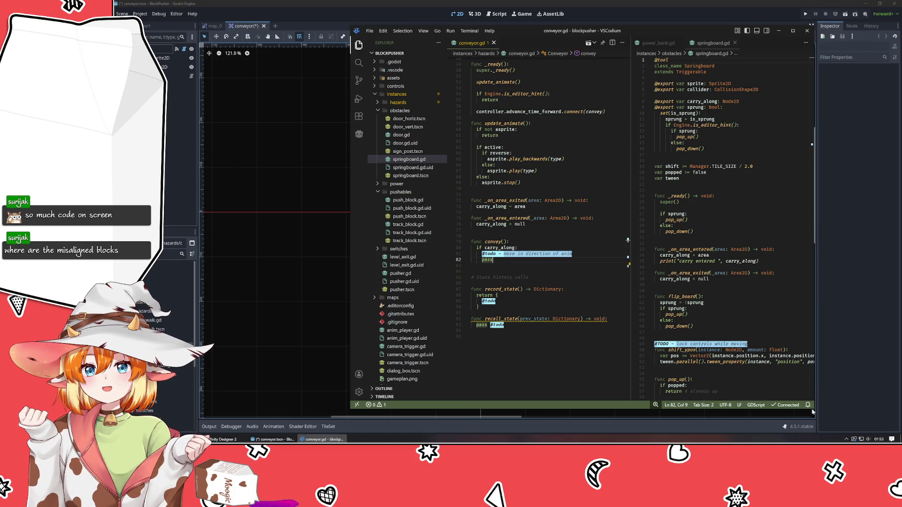
pyautogui.moveTo(812, 407); pyautogui.dragTo(872, 416)
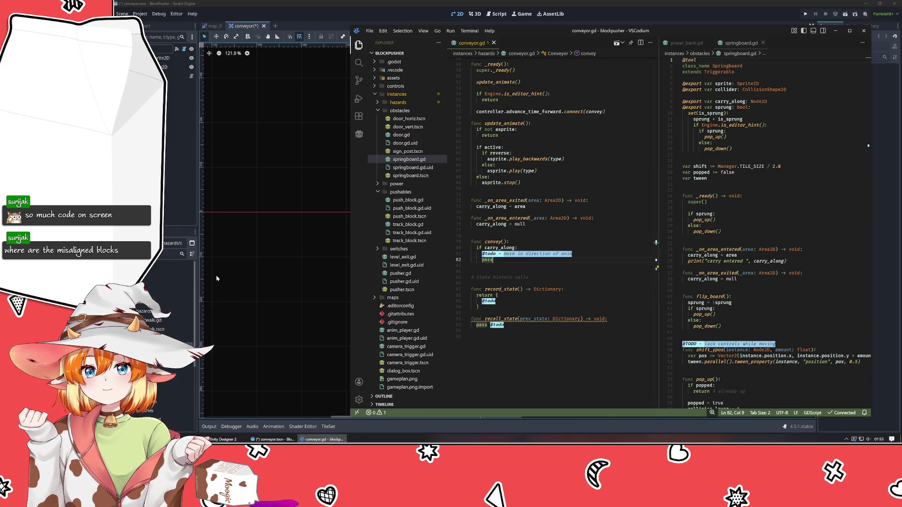
pyautogui.click(223, 439)
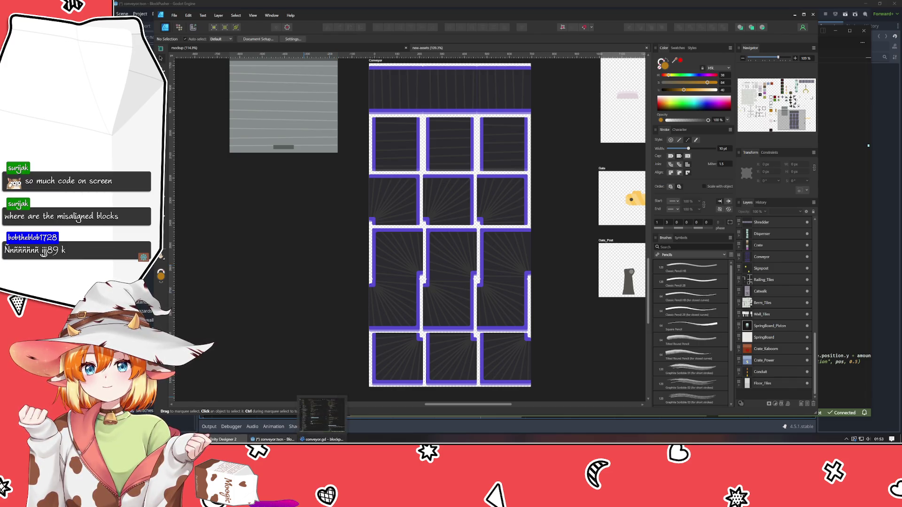
# - Bring Godot's conveyor scene back to the front
pyautogui.click(273, 440)
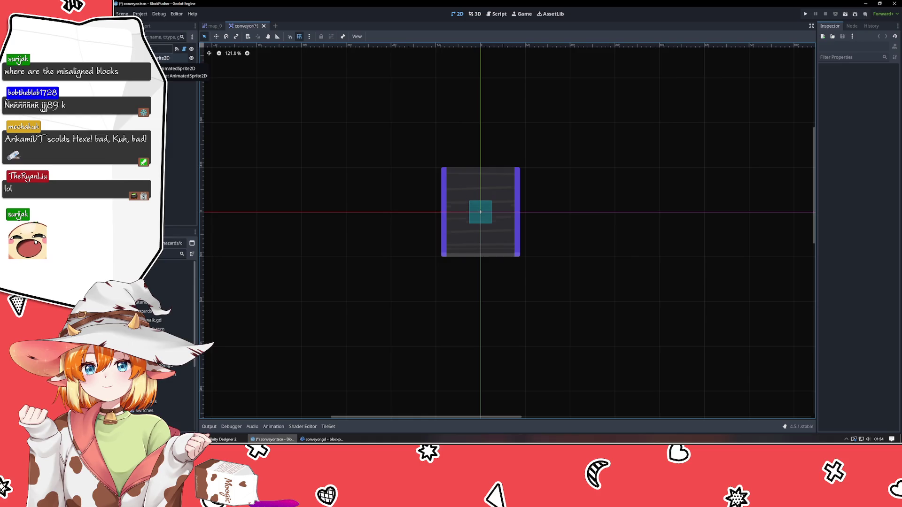
# - View the AnimatedSprite2D's three vertical frames, then select the CollisionShape2D
pyautogui.click(163, 57)
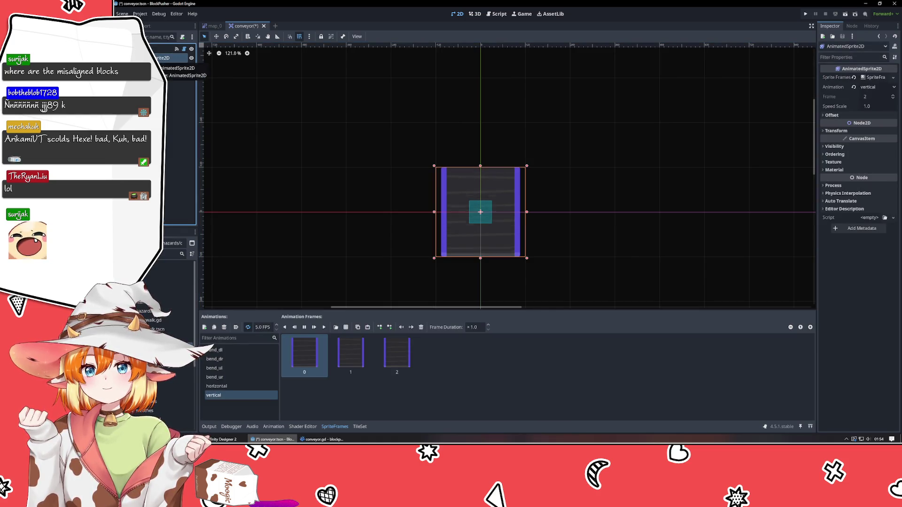
pyautogui.click(163, 67)
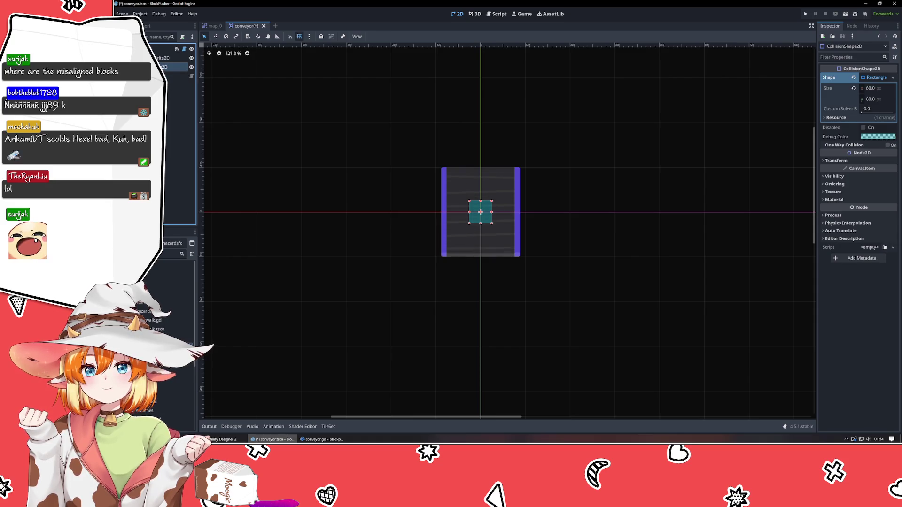
# - Select the Conveyor root and preview the bend_dl, bend_dr and bend_ul animations
pyautogui.click(165, 48)
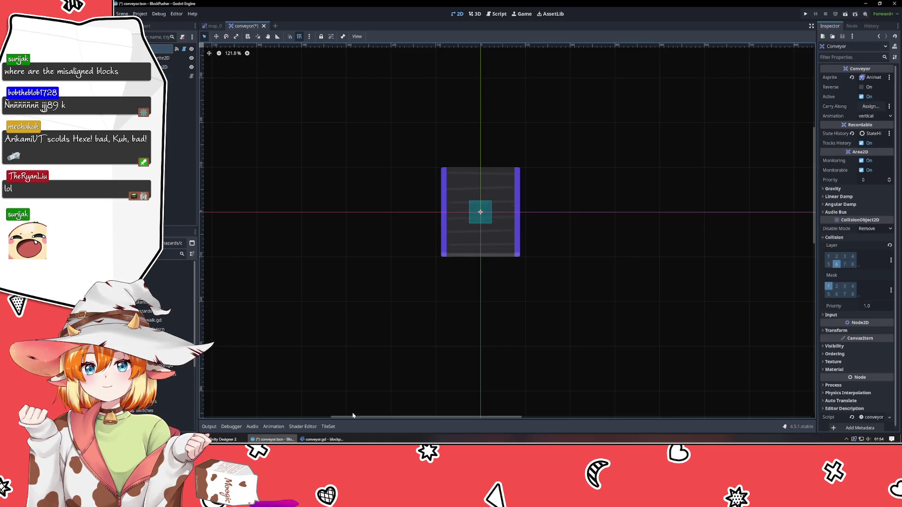
pyautogui.click(322, 439)
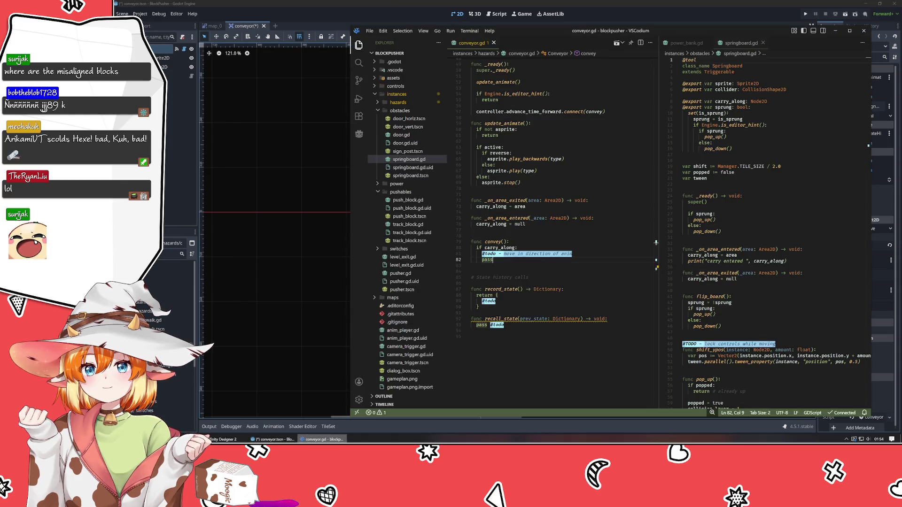
pyautogui.click(308, 440)
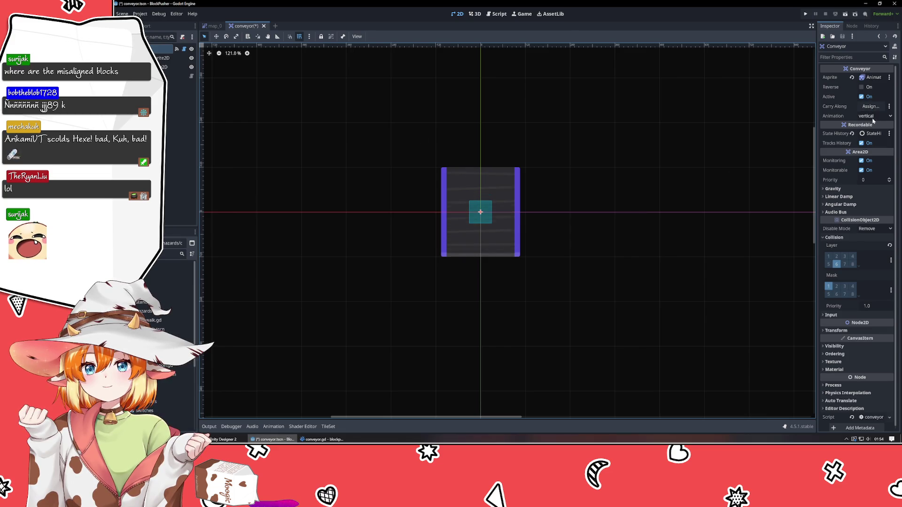
pyautogui.click(873, 117)
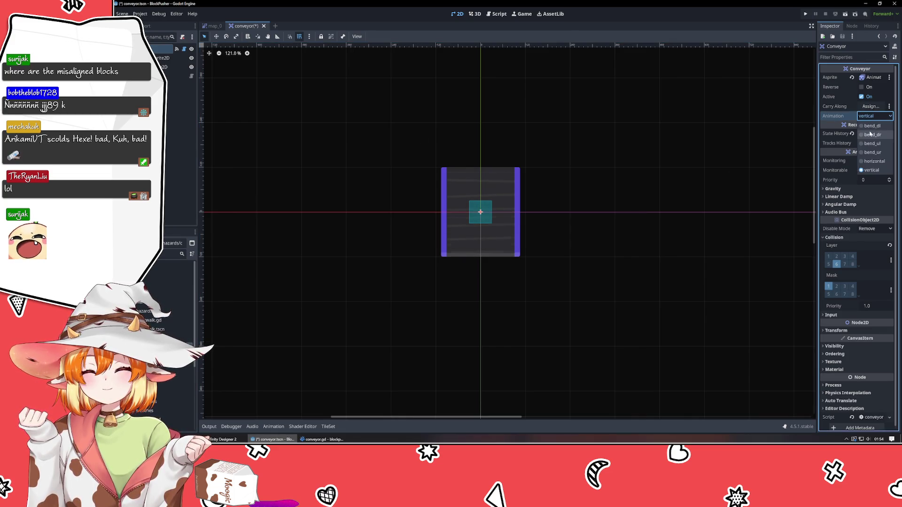
pyautogui.click(872, 126)
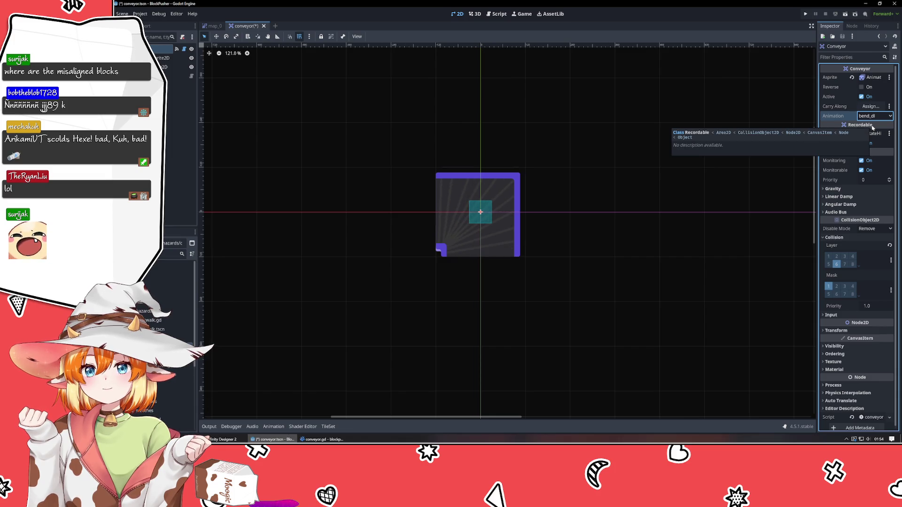
pyautogui.click(873, 117)
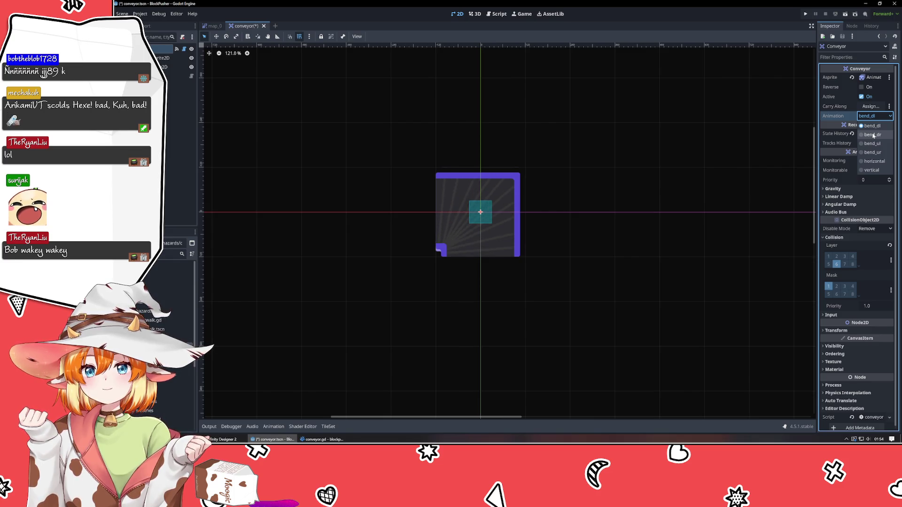
pyautogui.click(873, 135)
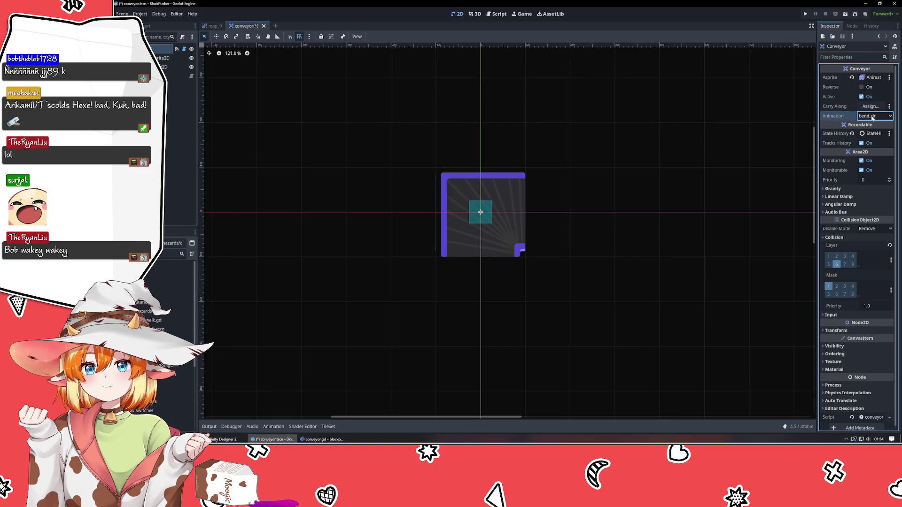
pyautogui.click(872, 117)
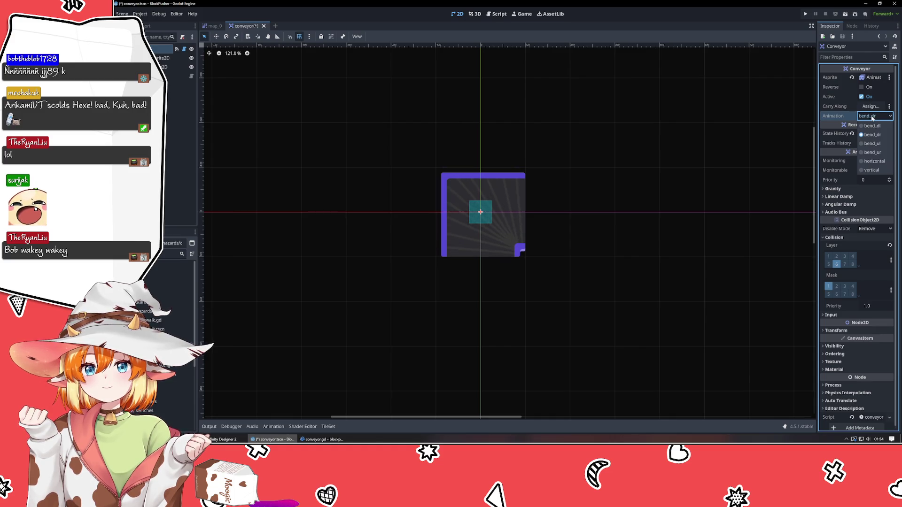
pyautogui.click(869, 144)
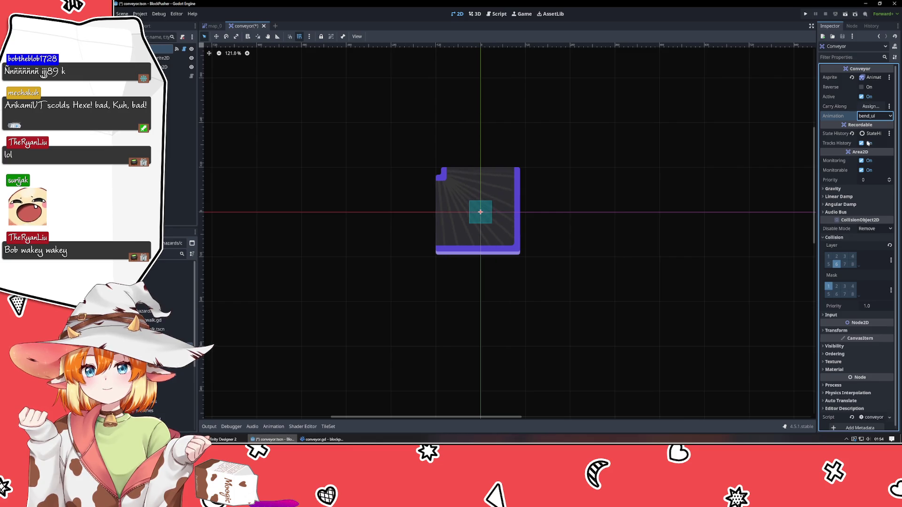
# - Preview bend_ur and horizontal, set the animation back to vertical, and bring up the script
pyautogui.click(872, 117)
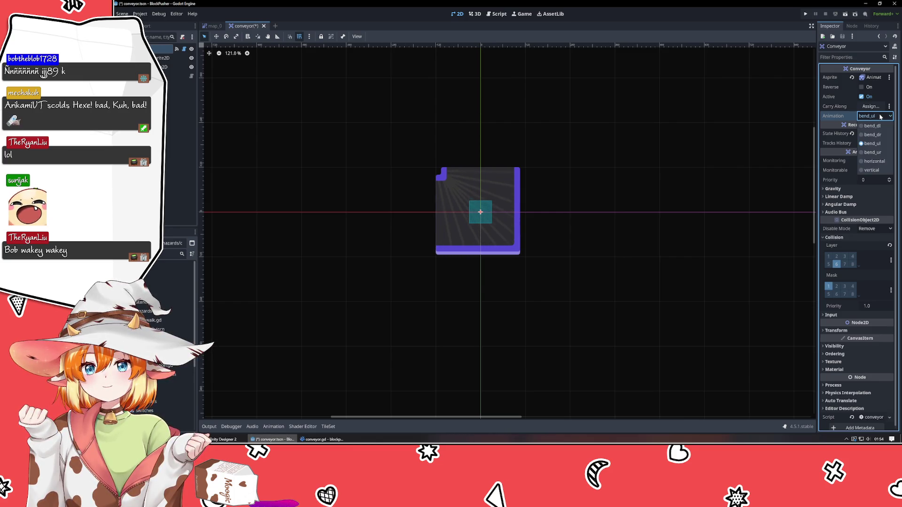
pyautogui.click(871, 152)
pyautogui.click(872, 119)
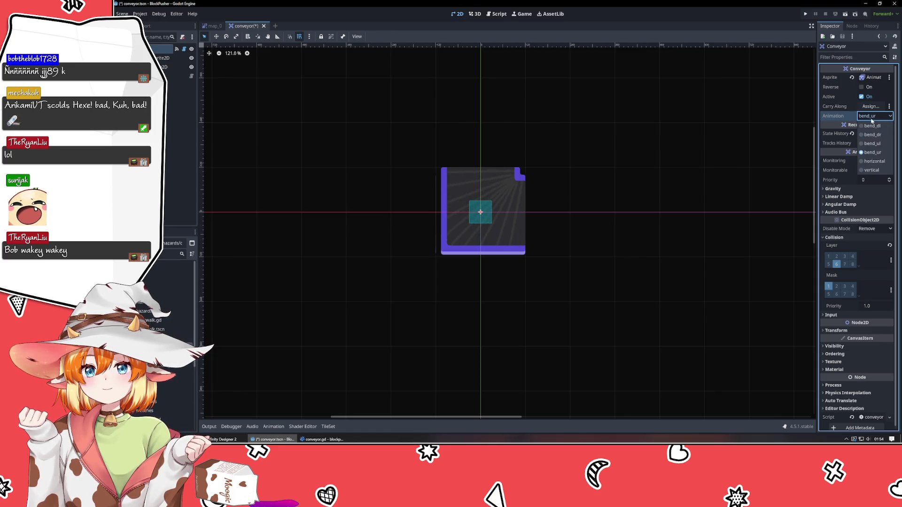
pyautogui.click(873, 164)
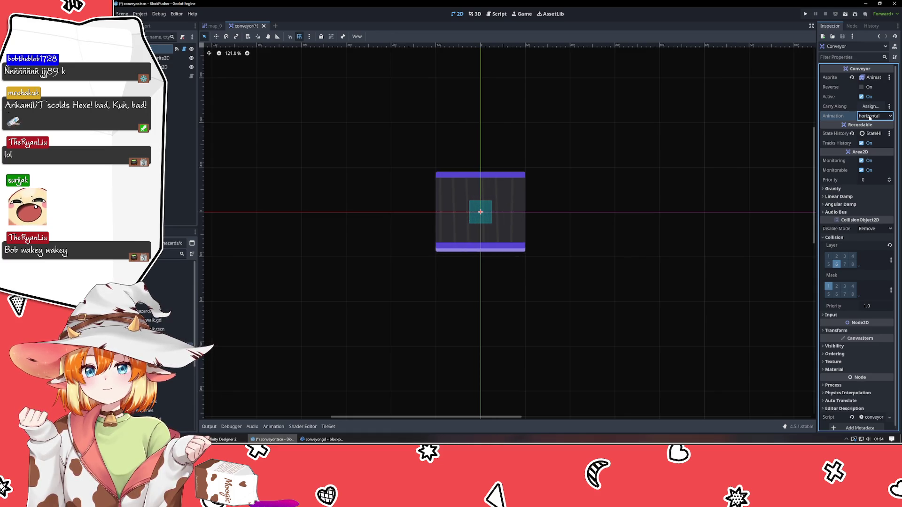
pyautogui.click(870, 117)
pyautogui.click(871, 170)
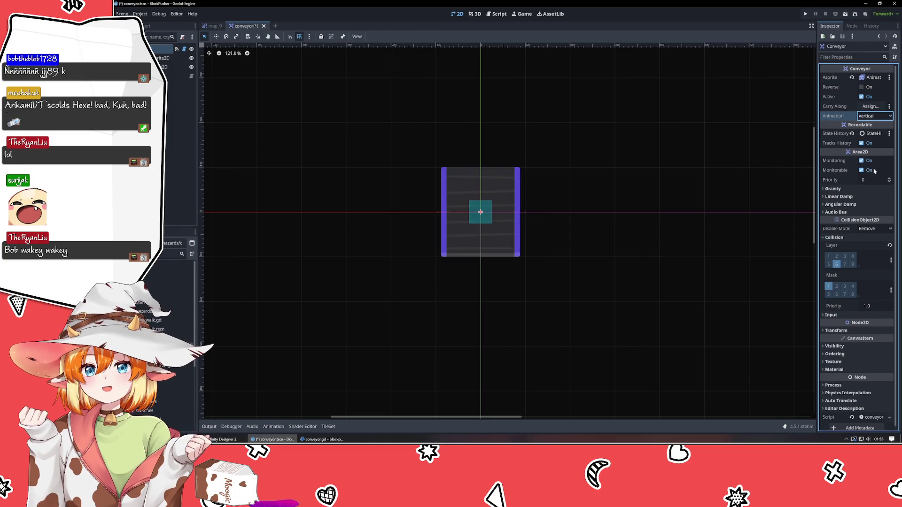
pyautogui.click(324, 439)
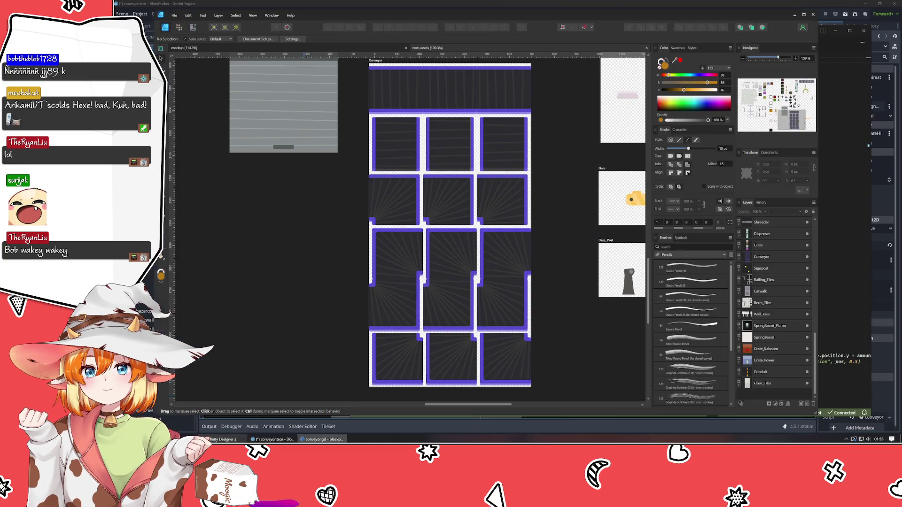
# - Draw a dashed line across the top conveyor tile with an orange, roughly 15.8 pt stroke
pyautogui.click(224, 440)
pyautogui.moveTo(306, 159); pyautogui.dragTo(288, 204)
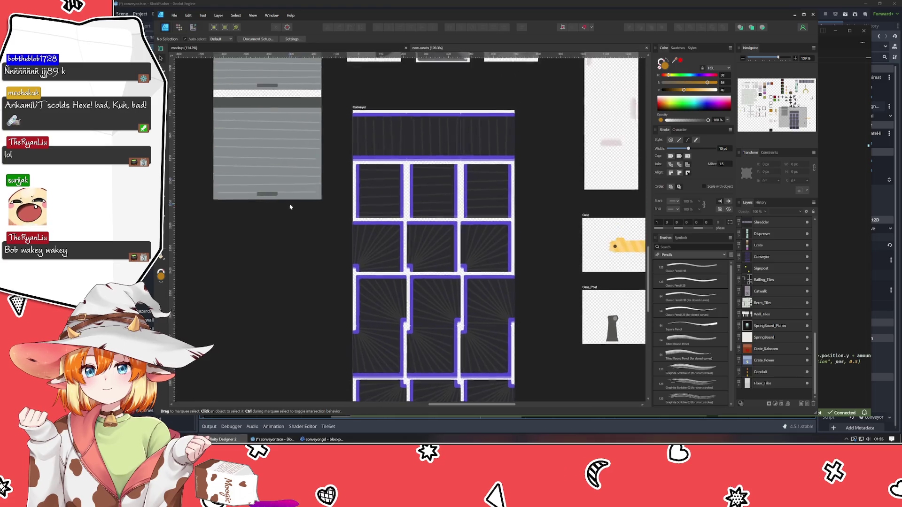
pyautogui.press('p')
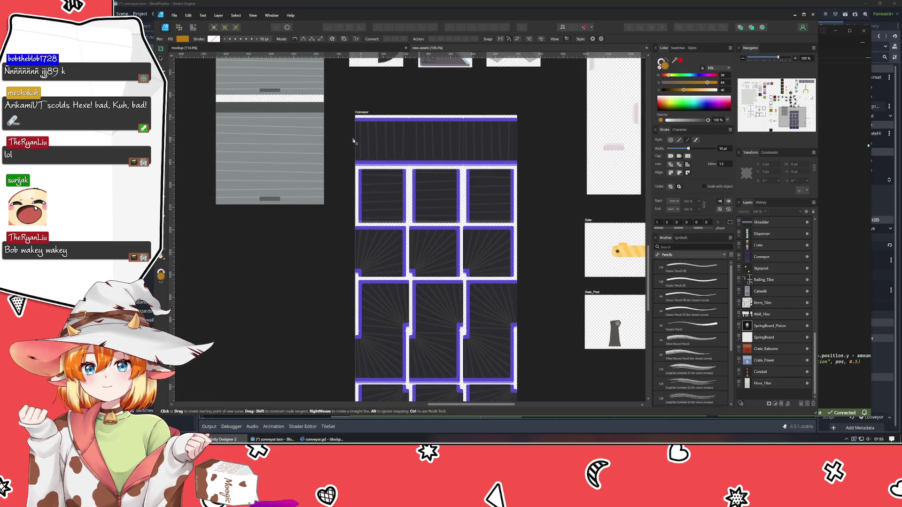
pyautogui.click(417, 144)
pyautogui.click(454, 141)
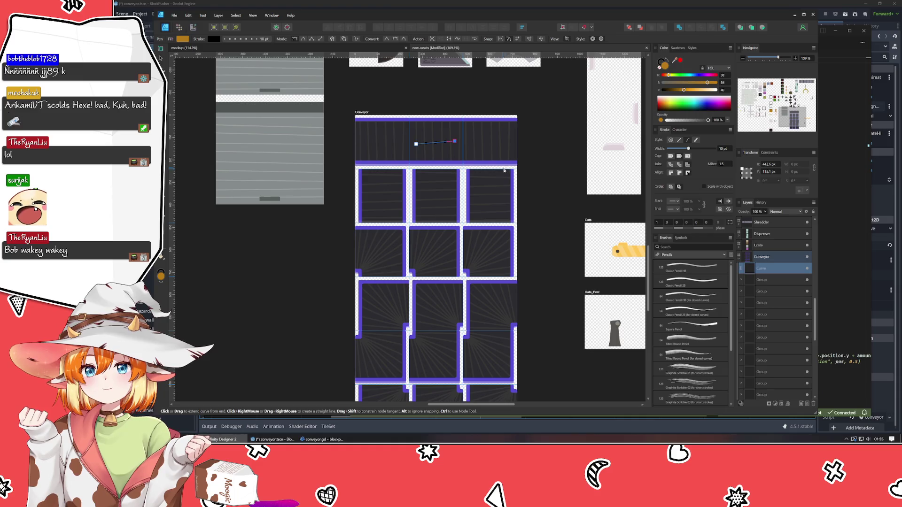
pyautogui.click(667, 60)
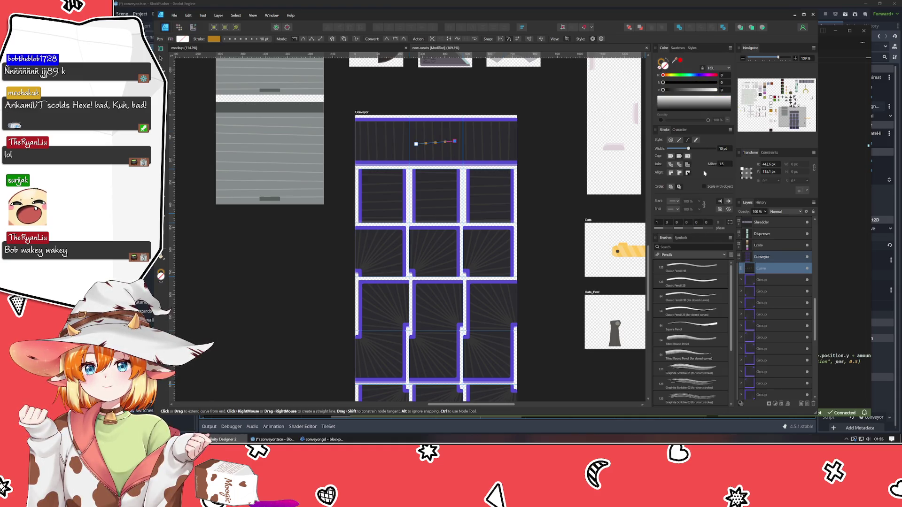
pyautogui.scroll(-2, 667, 223)
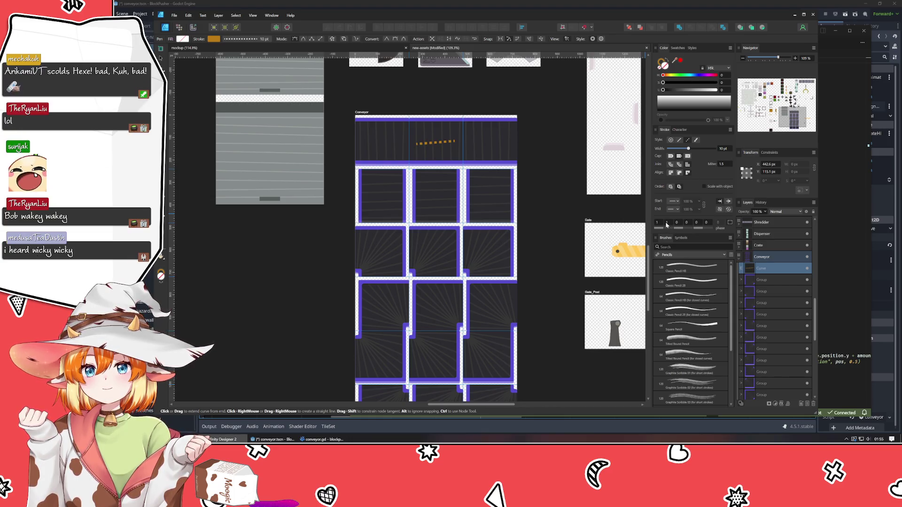
pyautogui.click(692, 149)
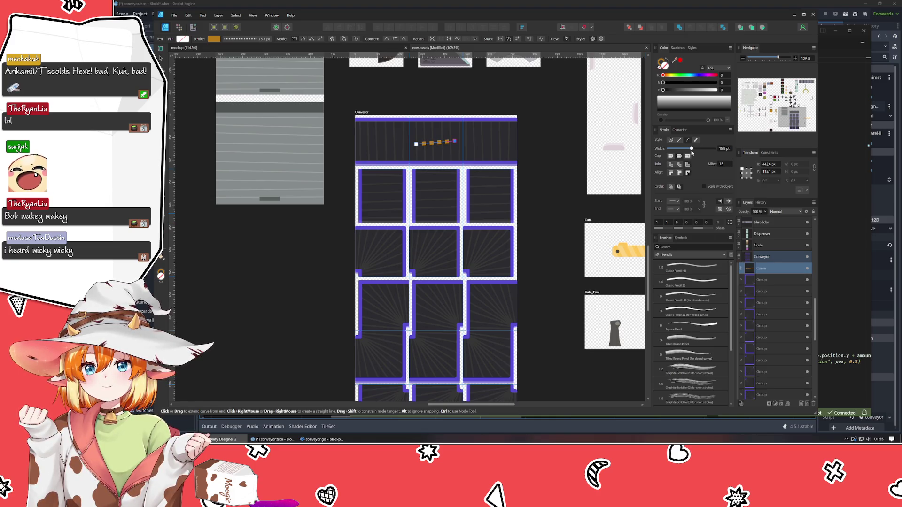
# - Recolour the dashed line green and give it a barbed end arrowhead
pyautogui.click(660, 64)
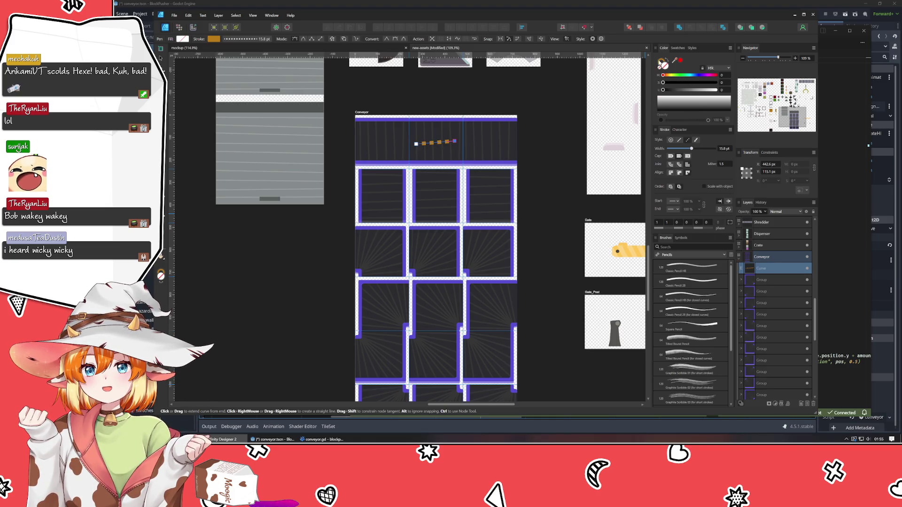
pyautogui.click(680, 76)
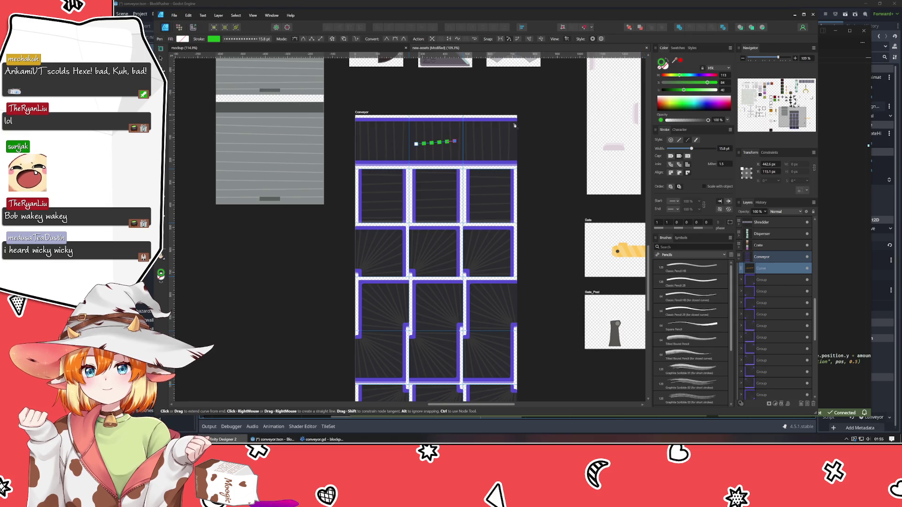
pyautogui.click(674, 209)
pyautogui.click(679, 234)
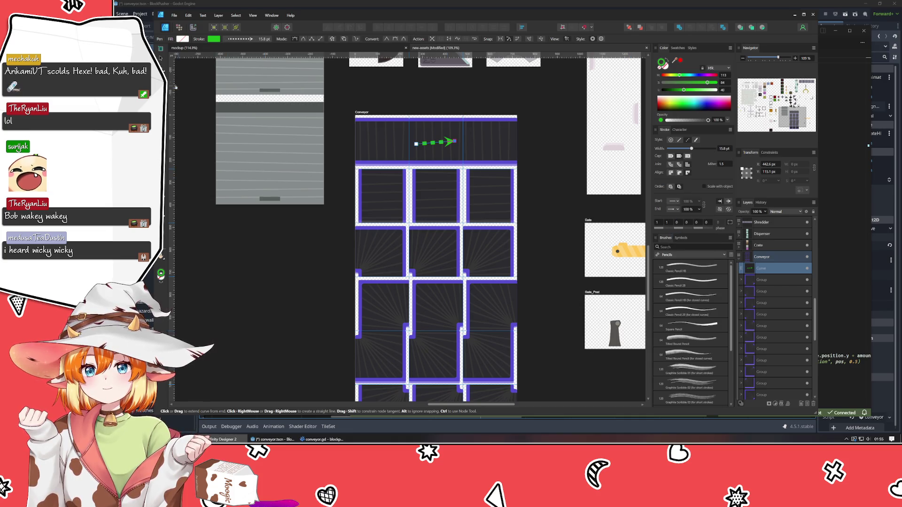
# - Duplicate the green arrow and move the copy into the tile below, pointing up
pyautogui.click(161, 58)
pyautogui.hotkey('ctrl', 'j')
pyautogui.click(434, 151)
pyautogui.moveTo(434, 151)
pyautogui.mouseDown()
pyautogui.moveTo(433, 187)
pyautogui.moveTo(403, 201)
pyautogui.moveTo(404, 192)
pyautogui.mouseUp()
pyautogui.scroll(-2, 426, 231)
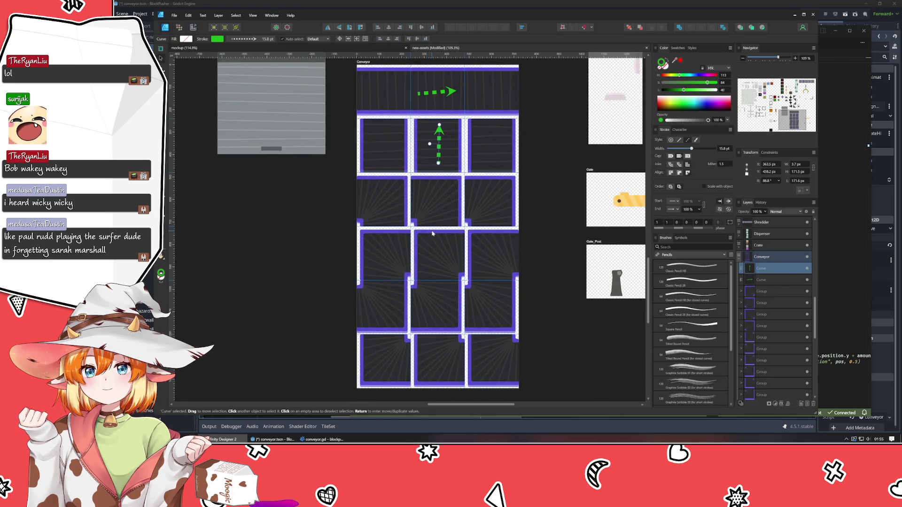
pyautogui.hotkey('alt', 'Tab')
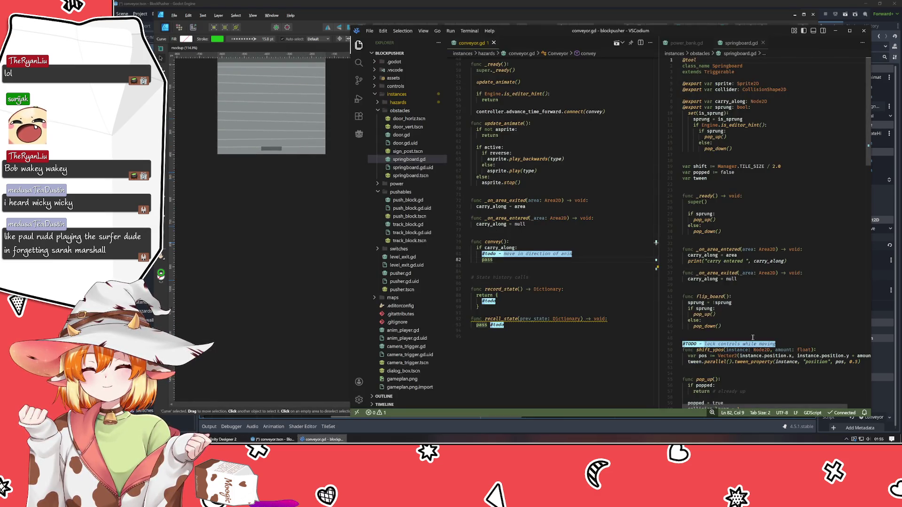
# - In Godot, change the Conveyor root node's Animation from vertical to bend_dl
pyautogui.hotkey('alt', 'Tab')
pyautogui.hotkey('alt', 'Tab')
pyautogui.press('Tab')
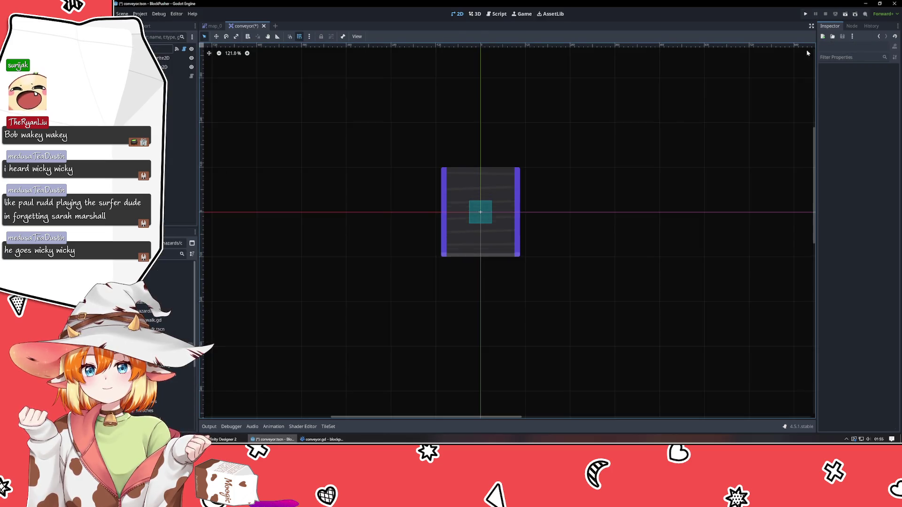
pyautogui.click(160, 49)
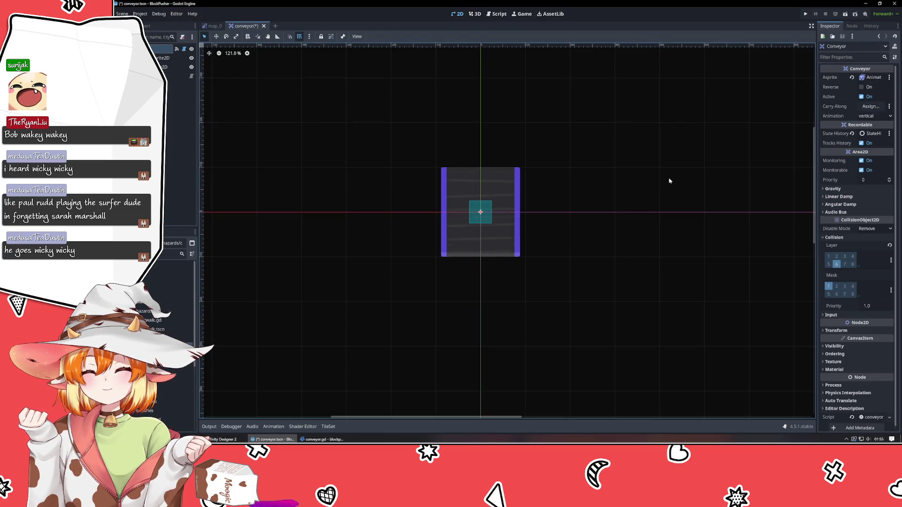
pyautogui.click(875, 107)
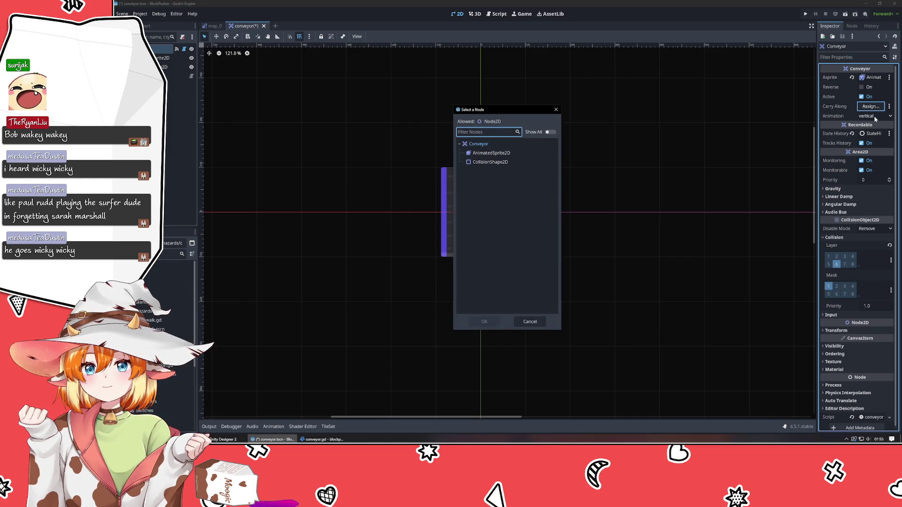
pyautogui.press('Escape')
pyautogui.click(874, 117)
pyautogui.click(872, 141)
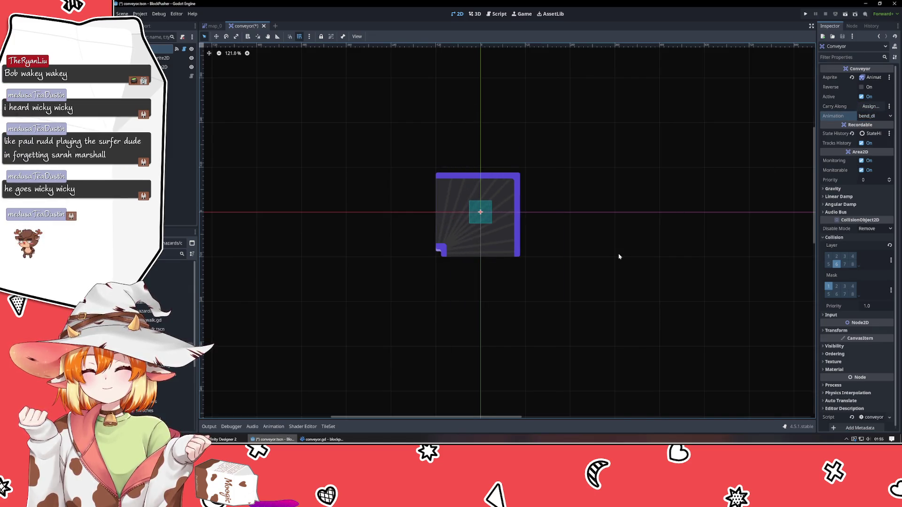
# - Back in Affinity Designer, select the up arrow curve to copy
pyautogui.hotkey('alt', 'Tab')
pyautogui.press('alt')
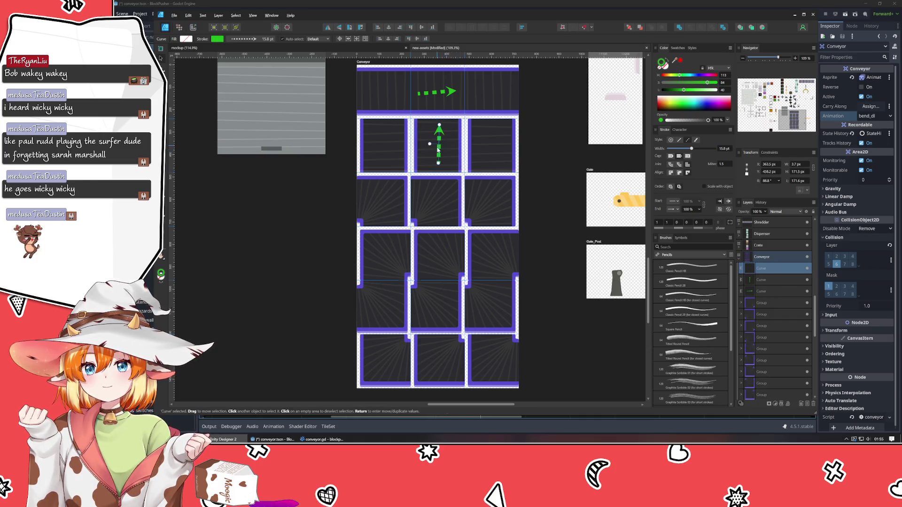
pyautogui.click(437, 148)
# - Alt-drag copies of the green arrow into the lower tiles, rotating them to point left, right and up
pyautogui.doubleClick(438, 148)
pyautogui.moveTo(437, 149); pyautogui.dragTo(440, 239)
pyautogui.moveTo(439, 205)
pyautogui.mouseDown()
pyautogui.moveTo(439, 256)
pyautogui.moveTo(407, 235)
pyautogui.moveTo(463, 256)
pyautogui.moveTo(440, 282)
pyautogui.mouseUp()
pyautogui.click(435, 201)
pyautogui.moveTo(446, 213)
pyautogui.mouseDown()
pyautogui.moveTo(438, 221)
pyautogui.moveTo(436, 321)
pyautogui.moveTo(416, 324)
pyautogui.moveTo(403, 300)
pyautogui.moveTo(479, 310)
pyautogui.moveTo(447, 329)
pyautogui.moveTo(385, 295)
pyautogui.mouseUp()
pyautogui.moveTo(486, 312)
pyautogui.mouseDown()
pyautogui.moveTo(428, 364)
pyautogui.moveTo(442, 361)
pyautogui.mouseUp()
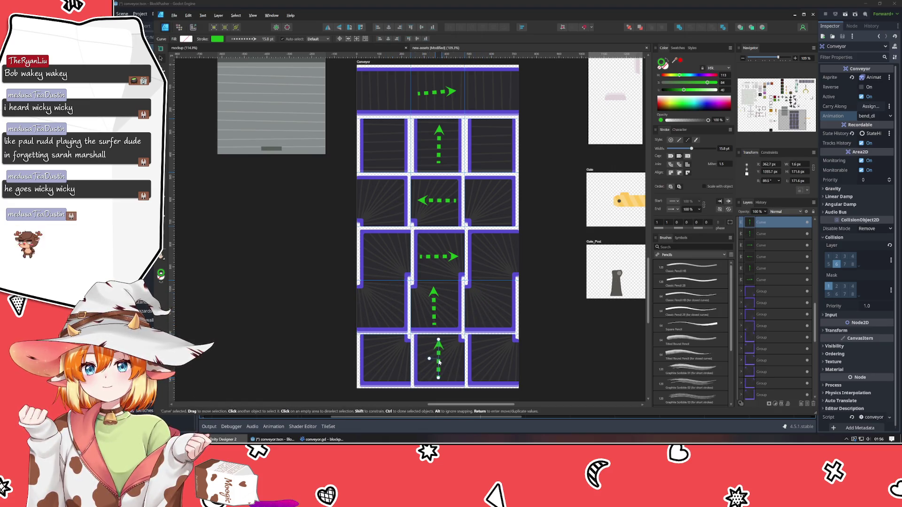
pyautogui.click(272, 440)
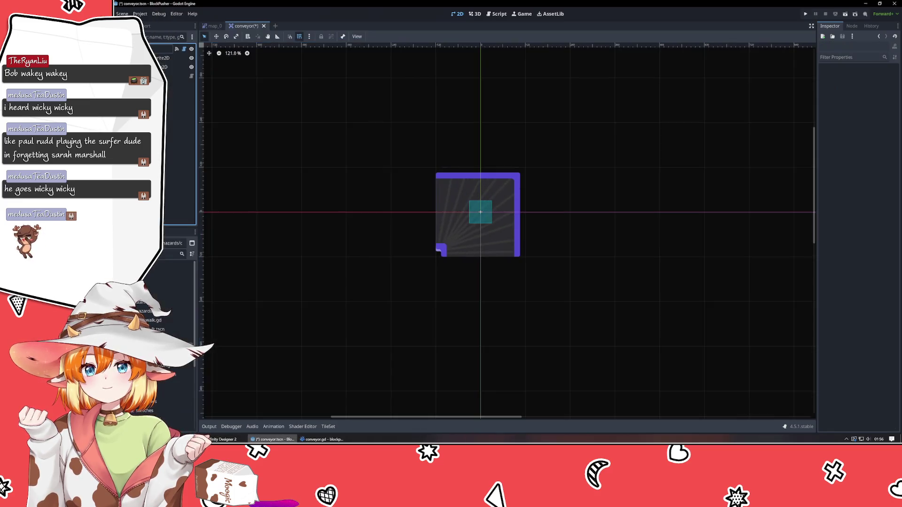
# - Set the Conveyor's Animation to bend_ul, then to bend_ur, to check both corner bends
pyautogui.click(160, 49)
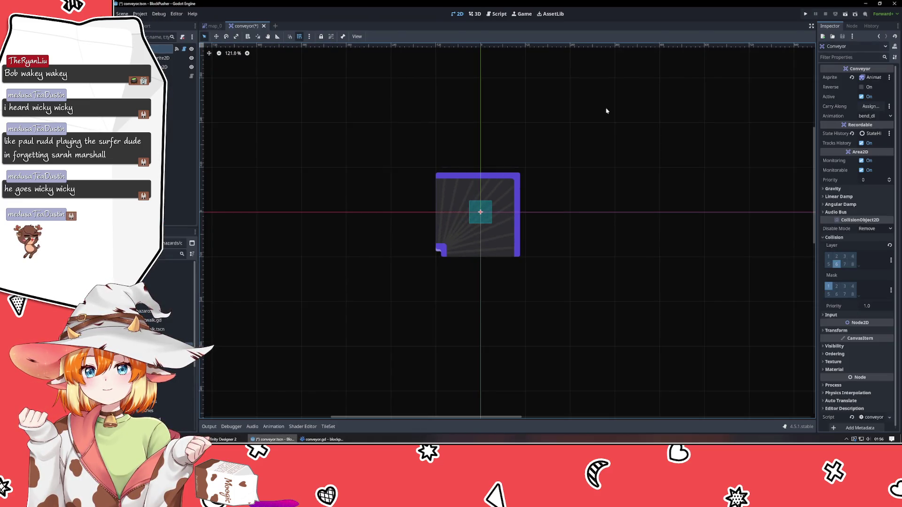
pyautogui.click(874, 116)
pyautogui.click(872, 144)
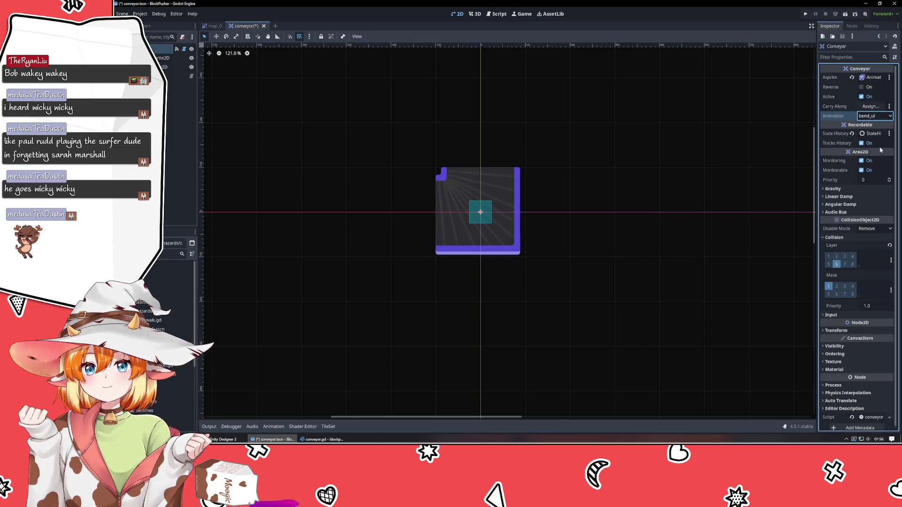
pyautogui.click(880, 116)
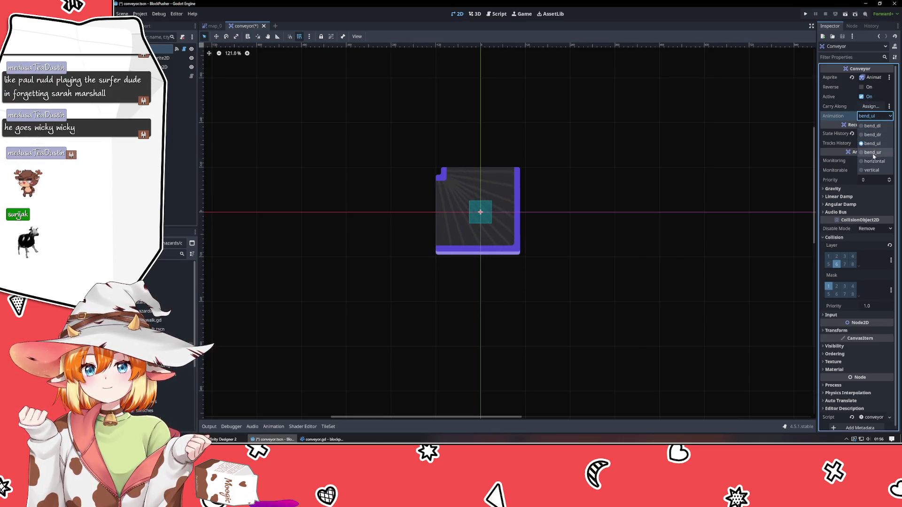
pyautogui.click(873, 153)
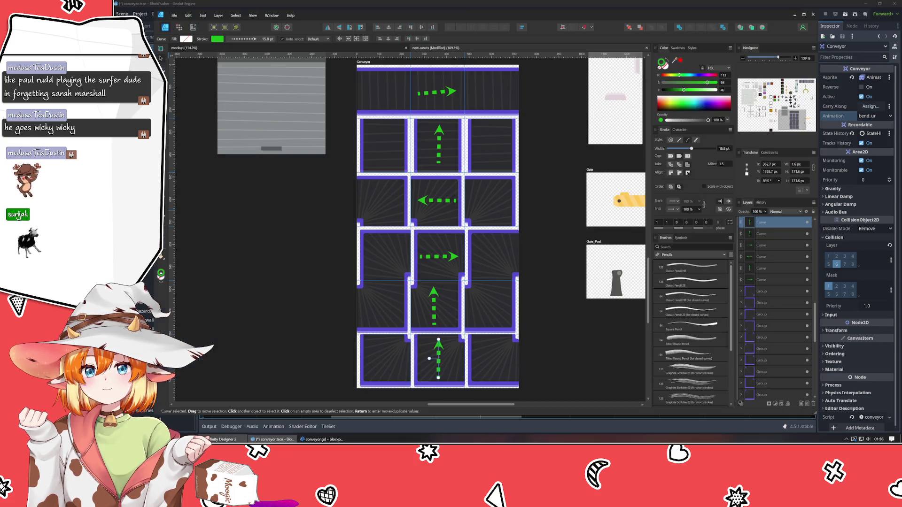
pyautogui.click(224, 440)
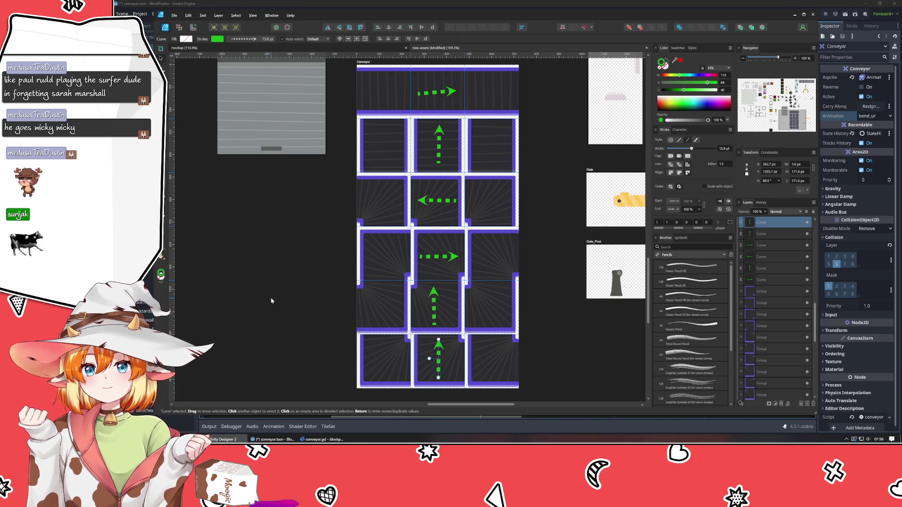
pyautogui.click(272, 301)
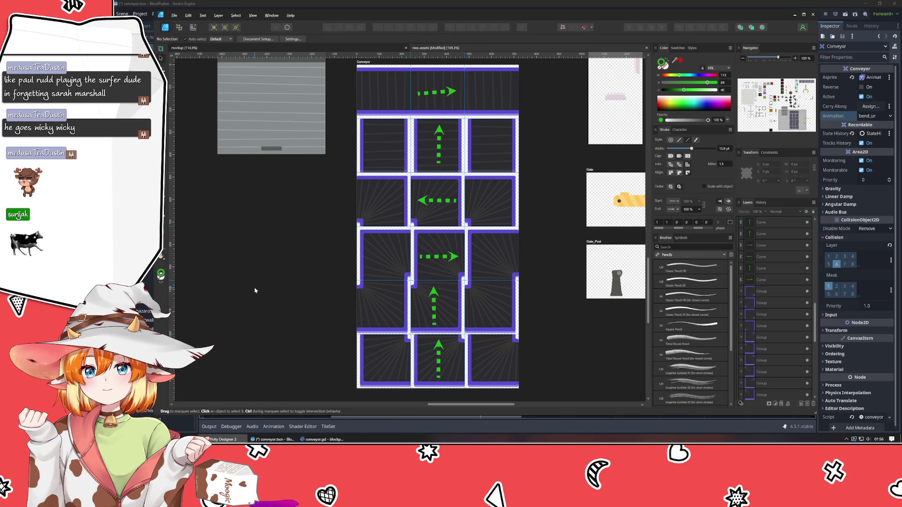
pyautogui.scroll(1, 283, 249)
pyautogui.scroll(-2, 283, 243)
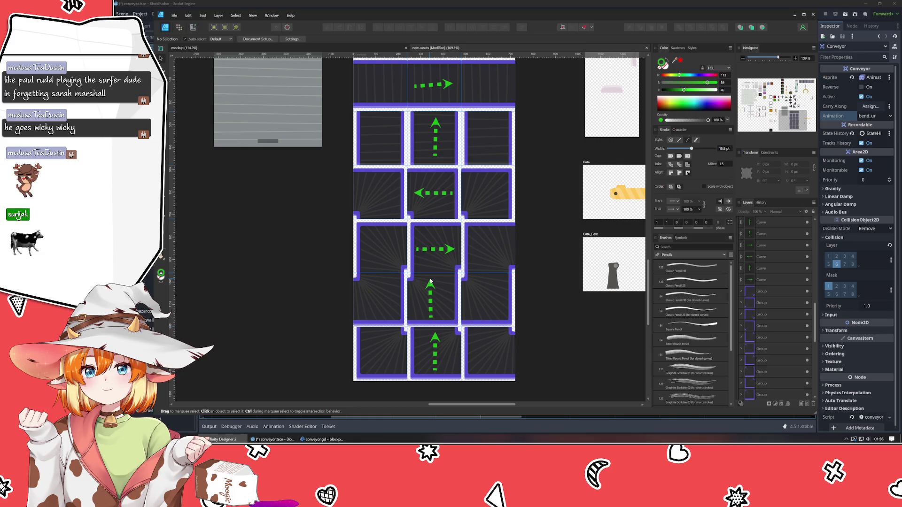
pyautogui.scroll(3, 294, 260)
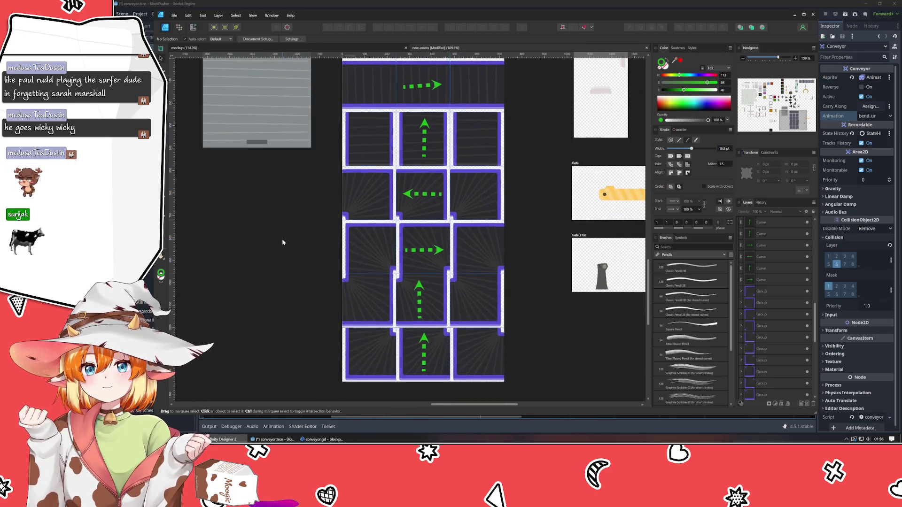
pyautogui.scroll(-3, 286, 254)
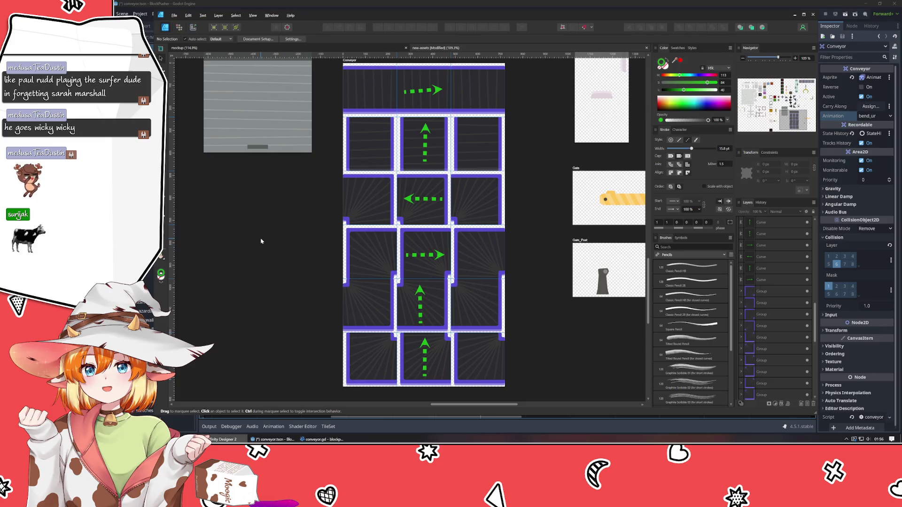
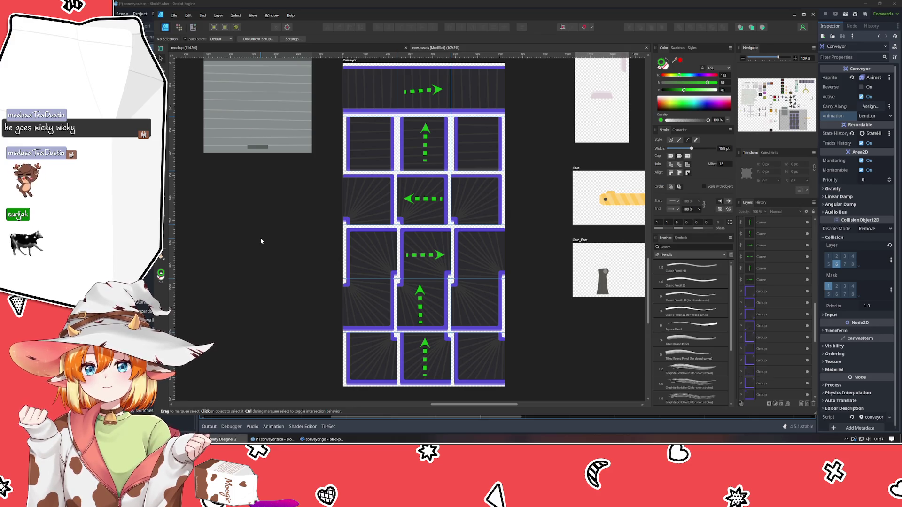
# - Try rotating the second row's green up arrow, then undo the rotation
pyautogui.scroll(1, 261, 242)
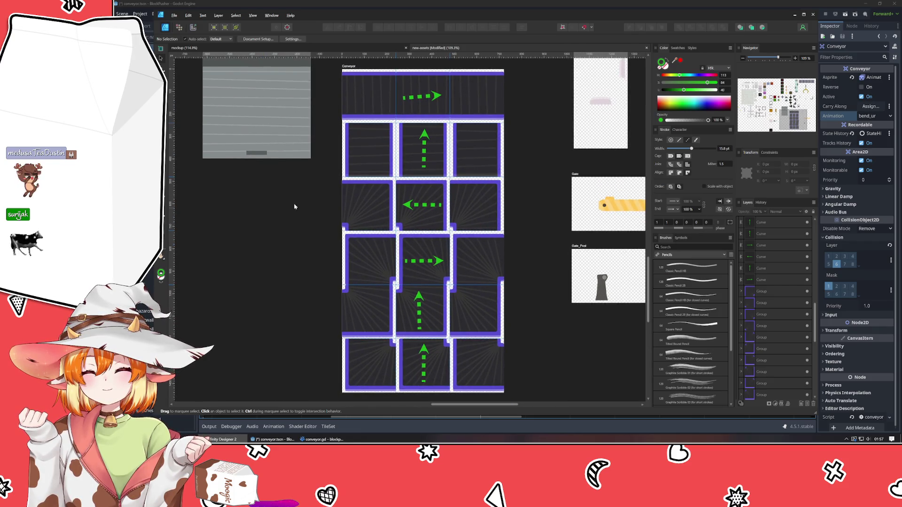
pyautogui.scroll(-1, 307, 187)
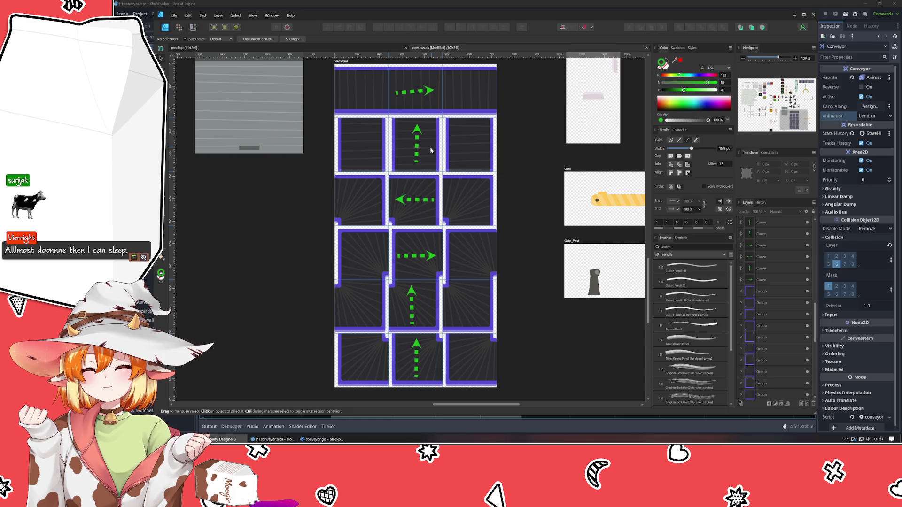
pyautogui.click(417, 156)
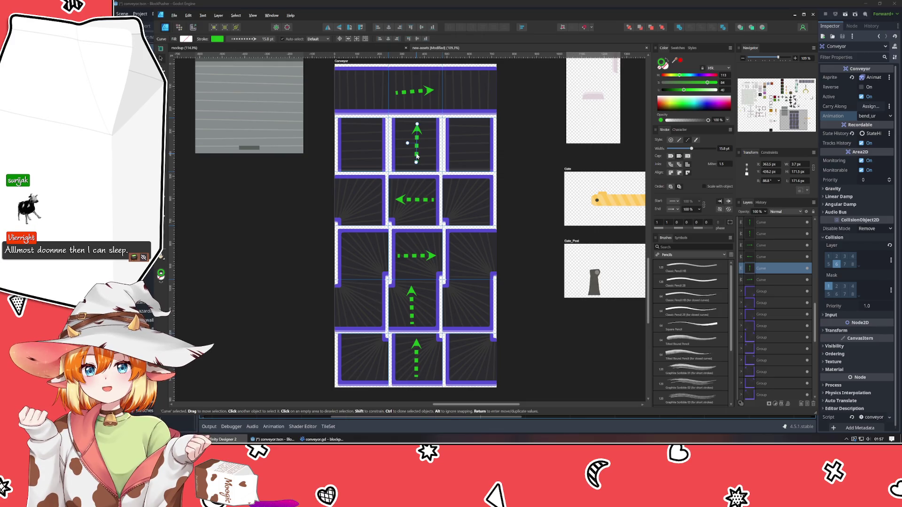
pyautogui.moveTo(407, 143)
pyautogui.mouseDown()
pyautogui.moveTo(426, 110)
pyautogui.moveTo(468, 139)
pyautogui.moveTo(465, 132)
pyautogui.mouseUp()
pyautogui.hotkey('ctrl', 'z')
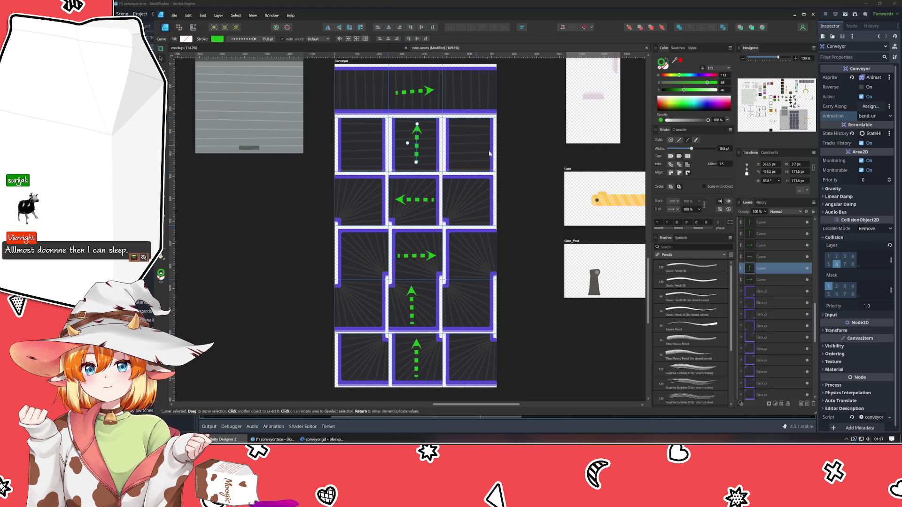
# - Duplicate the six green arrows and place the copies in the third column
pyautogui.click(414, 91)
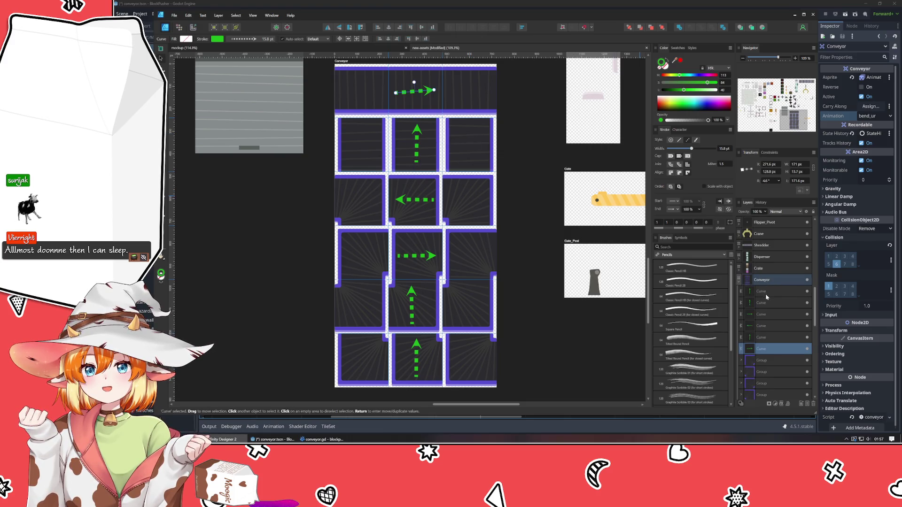
pyautogui.keyDown('shift'); pyautogui.click(766, 294); pyautogui.keyUp('shift')
pyautogui.hotkey('ctrl', 'j')
pyautogui.moveTo(412, 263); pyautogui.dragTo(465, 264)
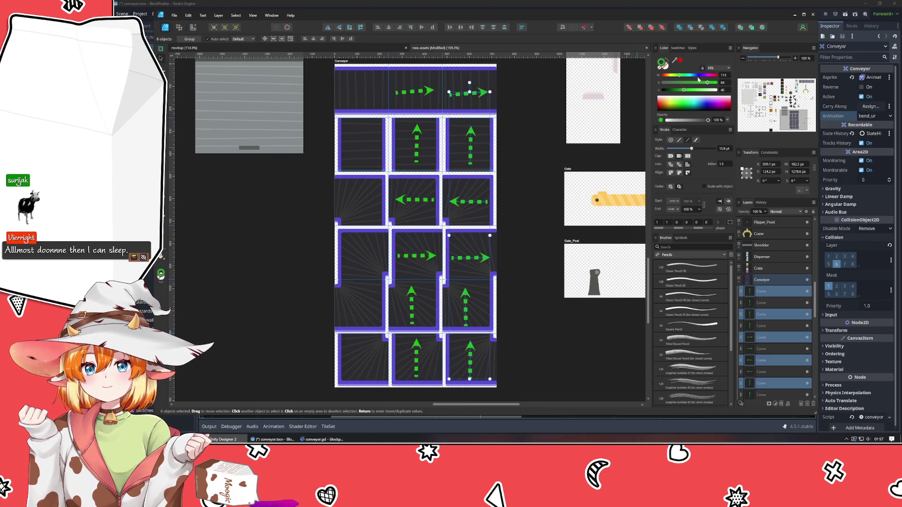
# - Shift the copied arrows' hue so they turn yellow
pyautogui.click(717, 76)
pyautogui.moveTo(716, 75); pyautogui.dragTo(671, 77)
pyautogui.click(527, 201)
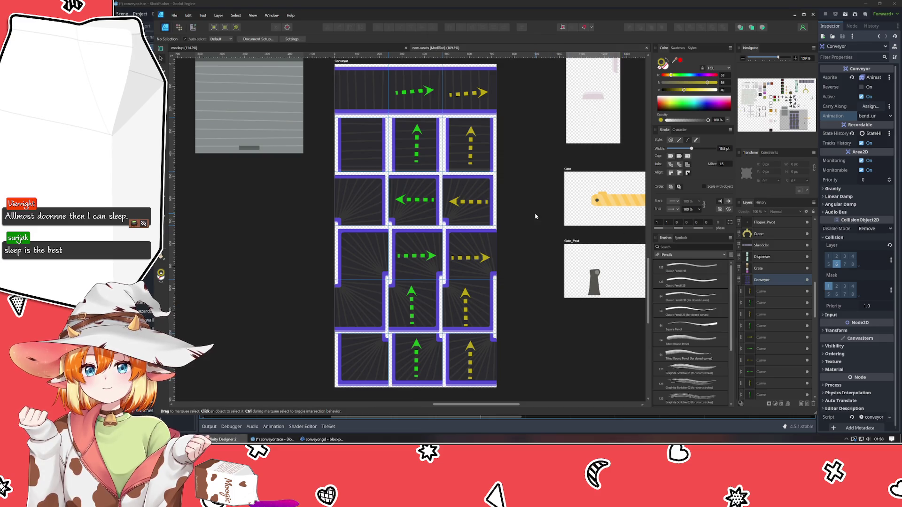
pyautogui.scroll(1, 536, 216)
pyautogui.click(468, 105)
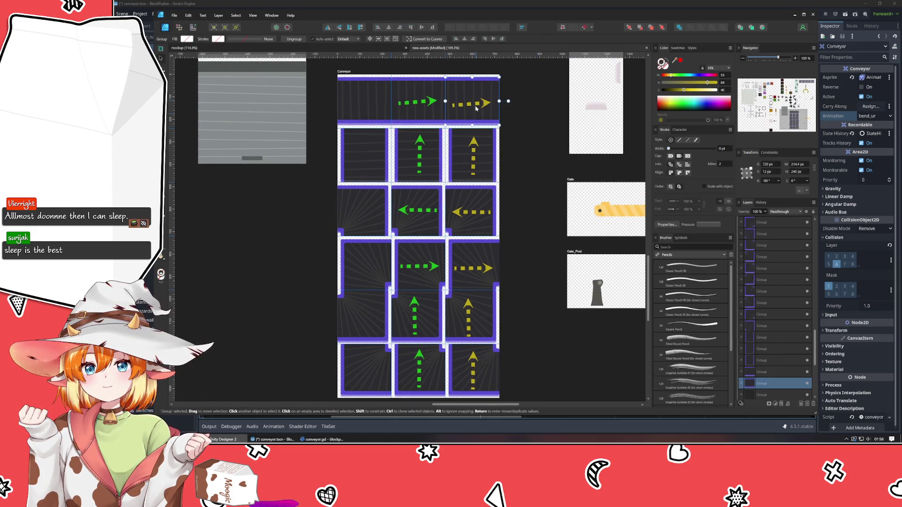
# - Rotate the yellow arrows in the second, fourth, fifth and bottom rows to point down, up, right and down
pyautogui.click(476, 148)
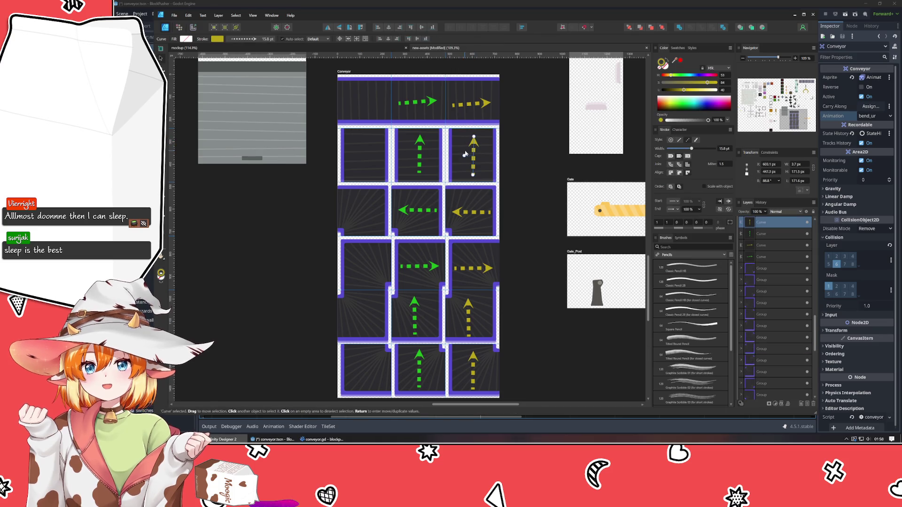
pyautogui.moveTo(473, 137)
pyautogui.mouseDown()
pyautogui.moveTo(508, 143)
pyautogui.moveTo(536, 173)
pyautogui.mouseUp()
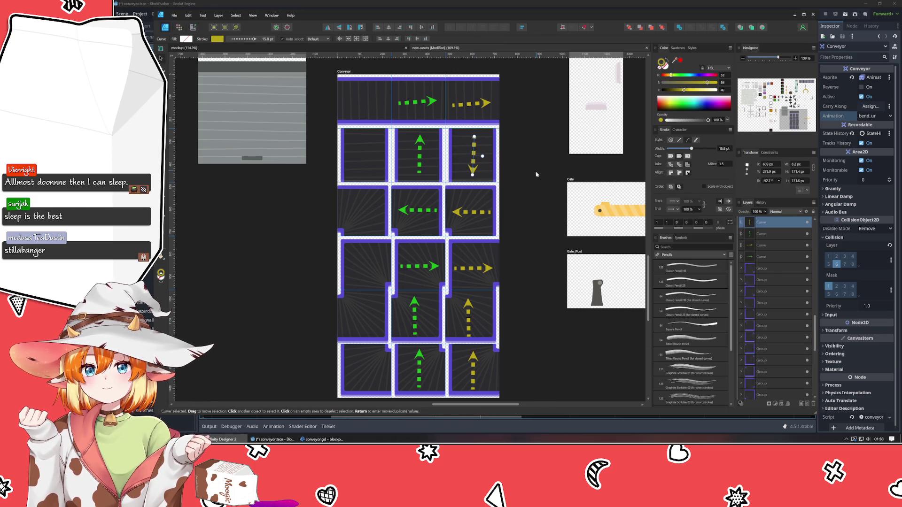
pyautogui.click(473, 270)
pyautogui.moveTo(473, 260)
pyautogui.mouseDown()
pyautogui.moveTo(363, 326)
pyautogui.moveTo(366, 267)
pyautogui.mouseUp()
pyautogui.click(470, 325)
pyautogui.moveTo(459, 318)
pyautogui.mouseDown()
pyautogui.moveTo(454, 303)
pyautogui.moveTo(467, 288)
pyautogui.mouseUp()
pyautogui.click(469, 371)
pyautogui.moveTo(515, 313); pyautogui.dragTo(557, 371)
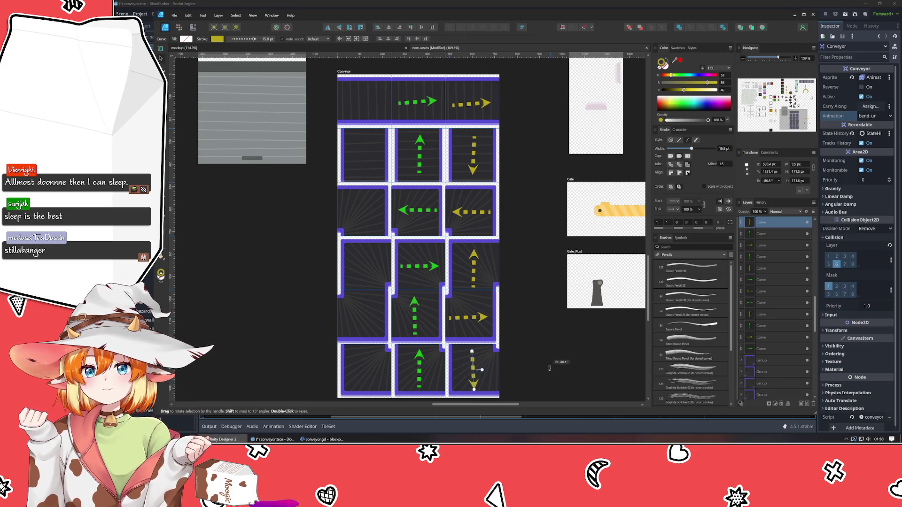
pyautogui.click(559, 345)
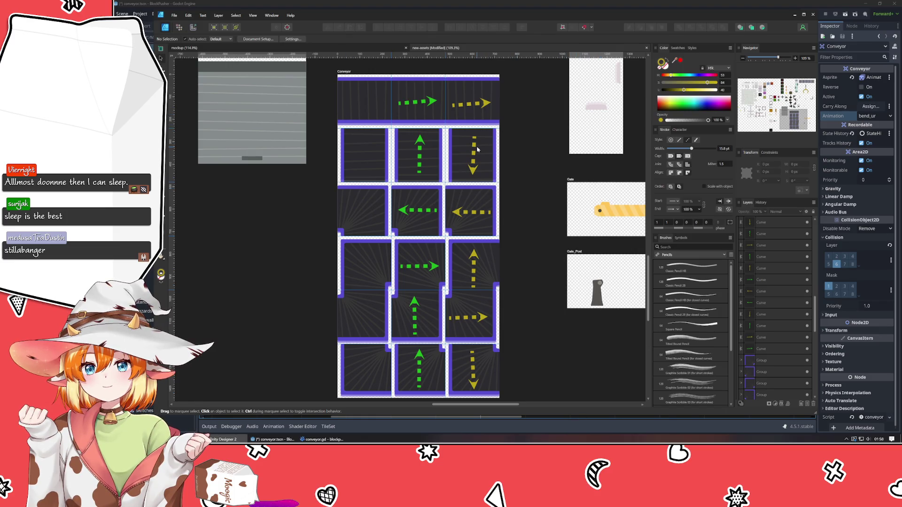
pyautogui.click(366, 148)
# - Swap the second row's left and right tiles and align both in their slots
pyautogui.moveTo(371, 163); pyautogui.dragTo(540, 163)
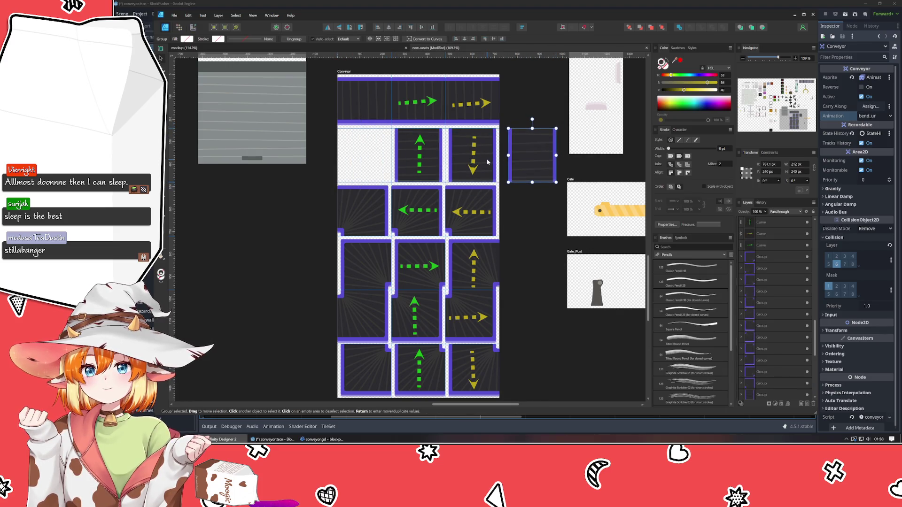
pyautogui.hotkey('ctrl', 'z')
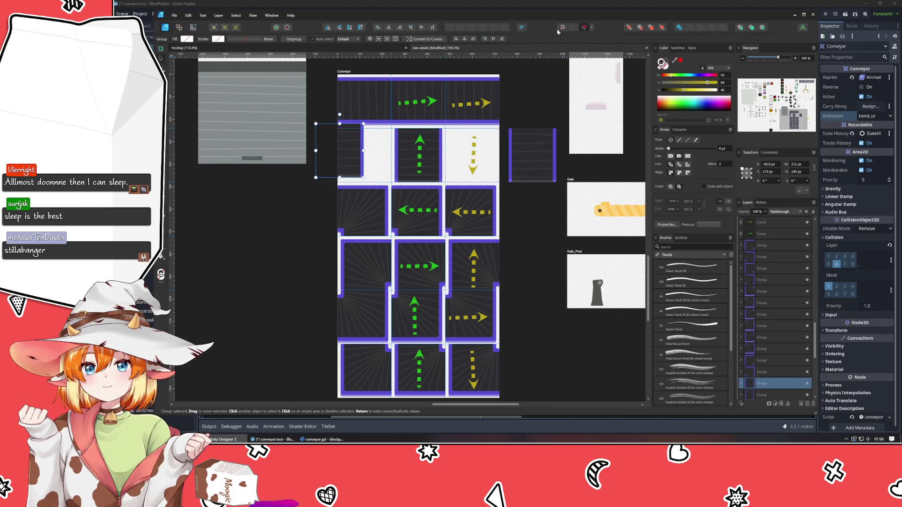
pyautogui.moveTo(337, 148); pyautogui.dragTo(362, 153)
pyautogui.moveTo(523, 152); pyautogui.dragTo(463, 151)
pyautogui.scroll(3, 462, 150)
pyautogui.scroll(4, 462, 150)
pyautogui.scroll(-3, 456, 174)
pyautogui.scroll(1, 450, 194)
pyautogui.moveTo(464, 202); pyautogui.dragTo(466, 201)
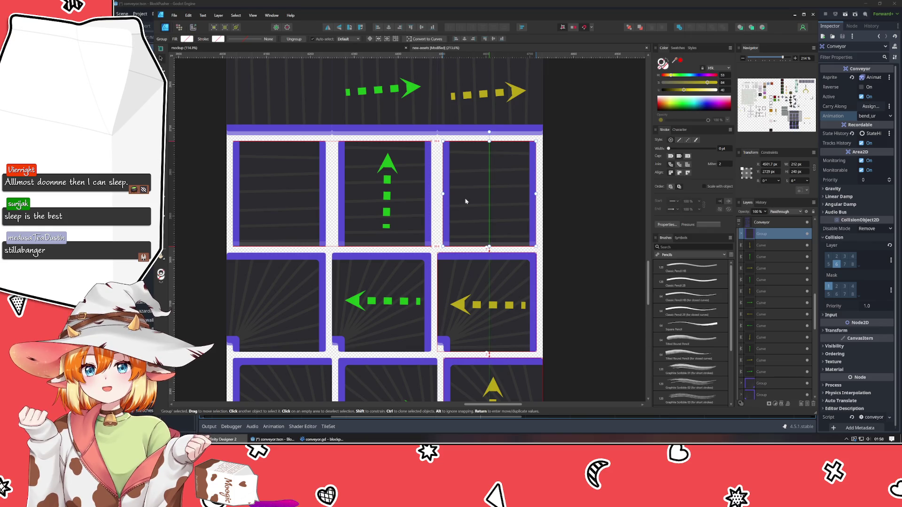
pyautogui.moveTo(465, 201); pyautogui.dragTo(466, 201)
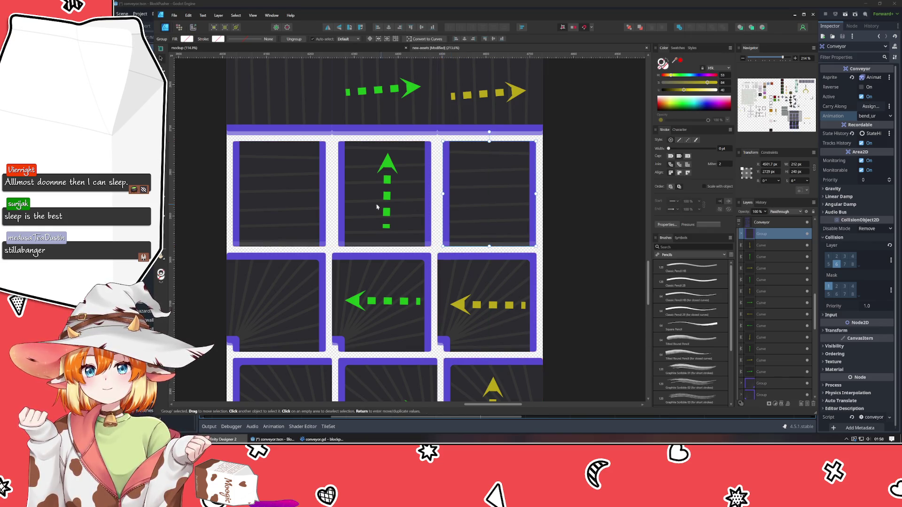
pyautogui.click(272, 208)
pyautogui.moveTo(285, 208); pyautogui.dragTo(284, 206)
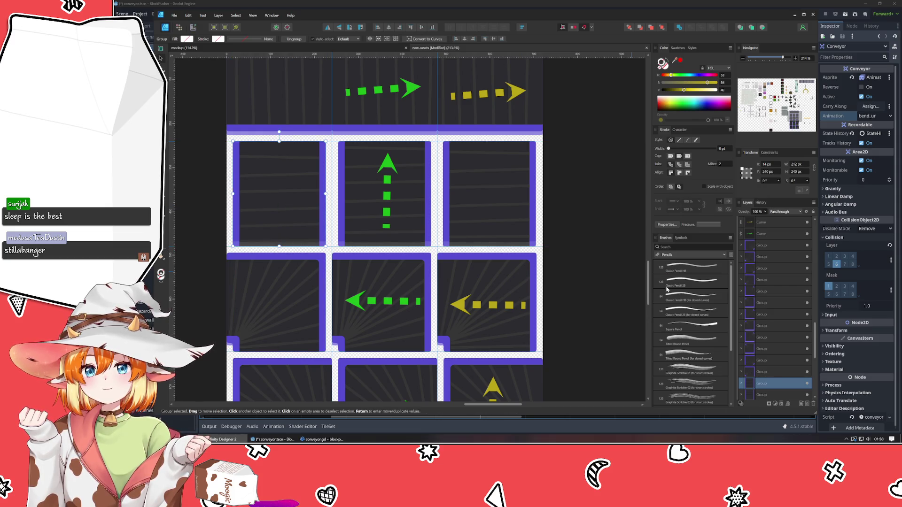
# - Move the right tile's group below the yellow down arrow in the Layers panel
pyautogui.scroll(5, 772, 297)
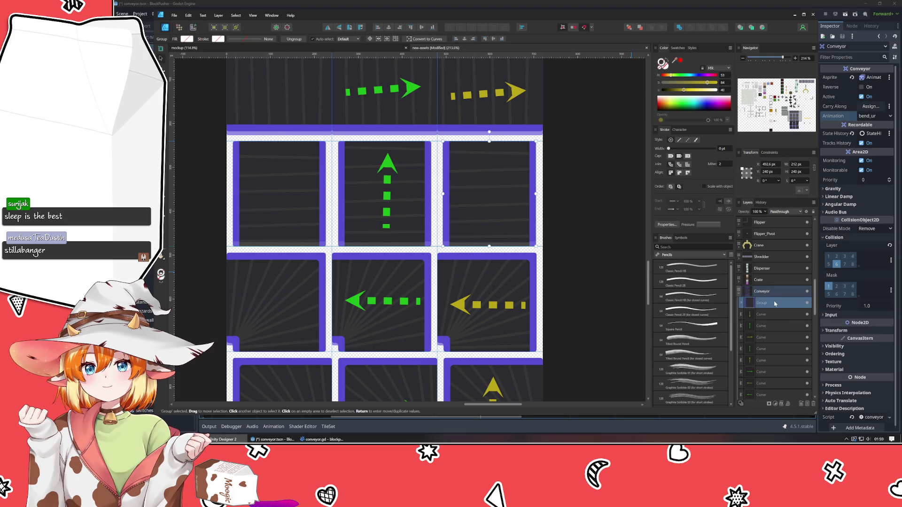
pyautogui.click(776, 303)
pyautogui.scroll(-3, 774, 305)
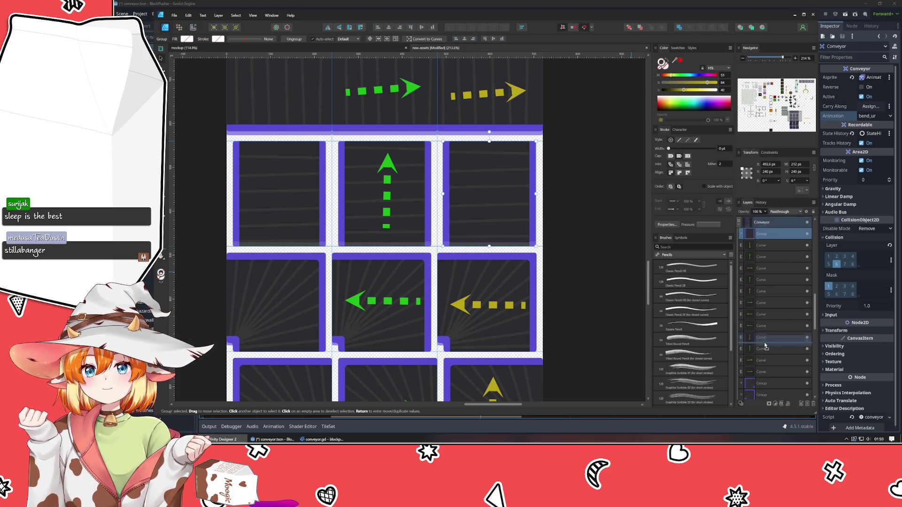
pyautogui.moveTo(769, 361); pyautogui.dragTo(771, 327)
pyautogui.scroll(-3, 771, 326)
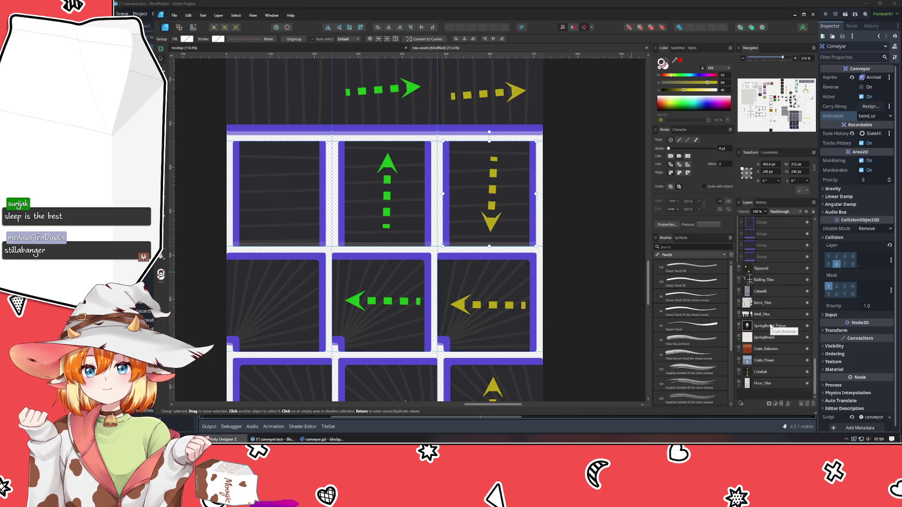
pyautogui.scroll(-5, 773, 336)
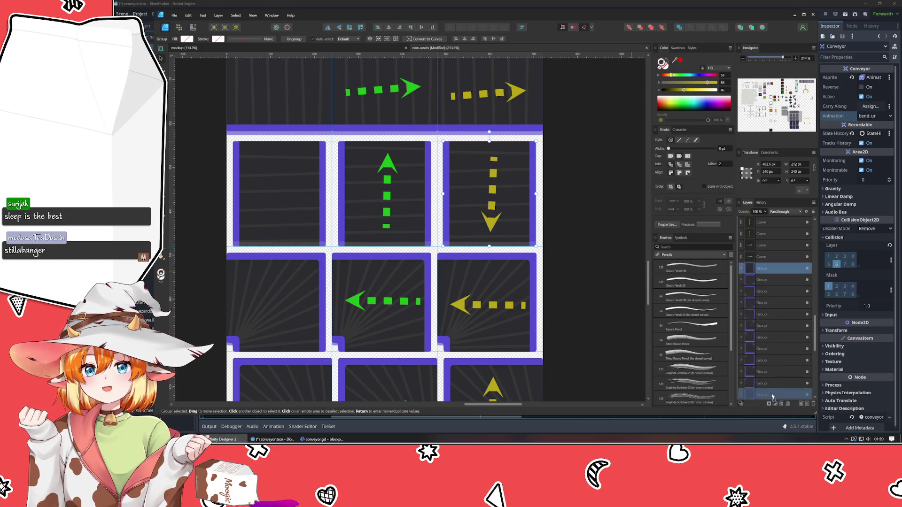
pyautogui.click(593, 257)
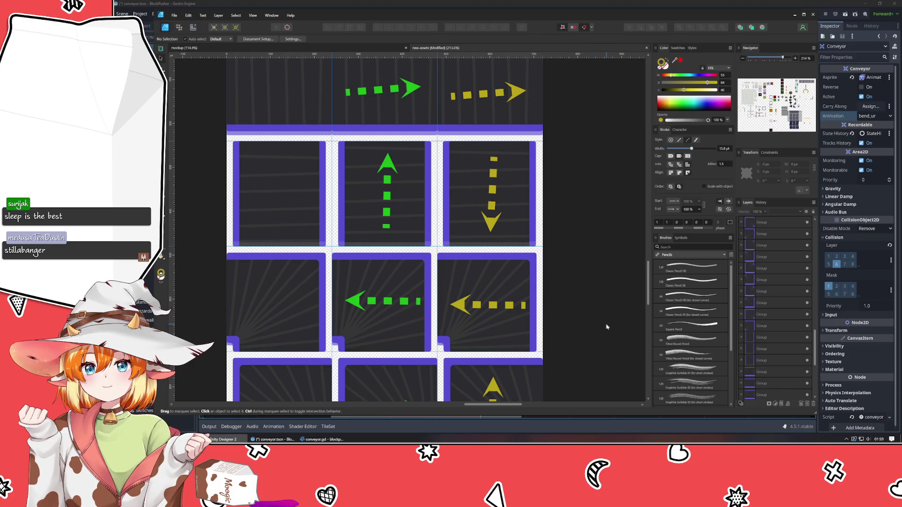
# - Move the first row's three tiles down one row
pyautogui.scroll(-3, 607, 327)
pyautogui.scroll(4, 611, 336)
pyautogui.scroll(-2, 613, 345)
pyautogui.scroll(-3, 615, 272)
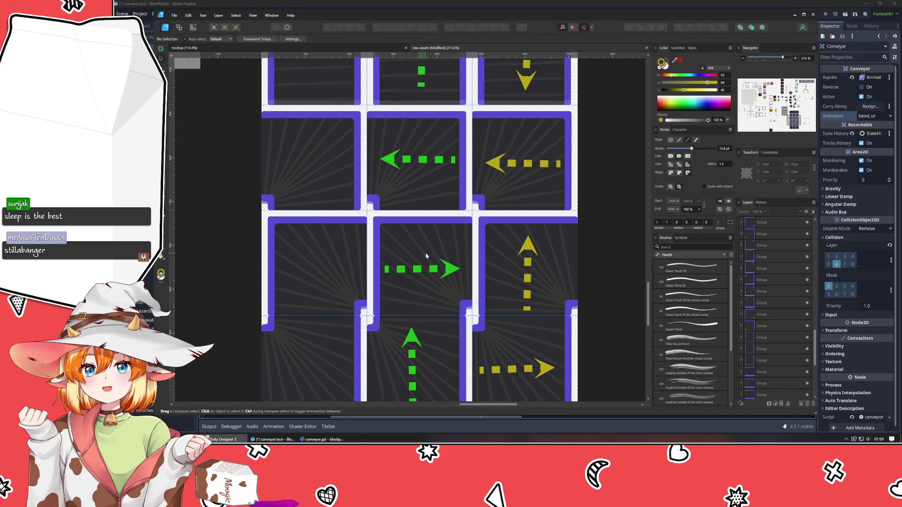
pyautogui.scroll(-2, 425, 258)
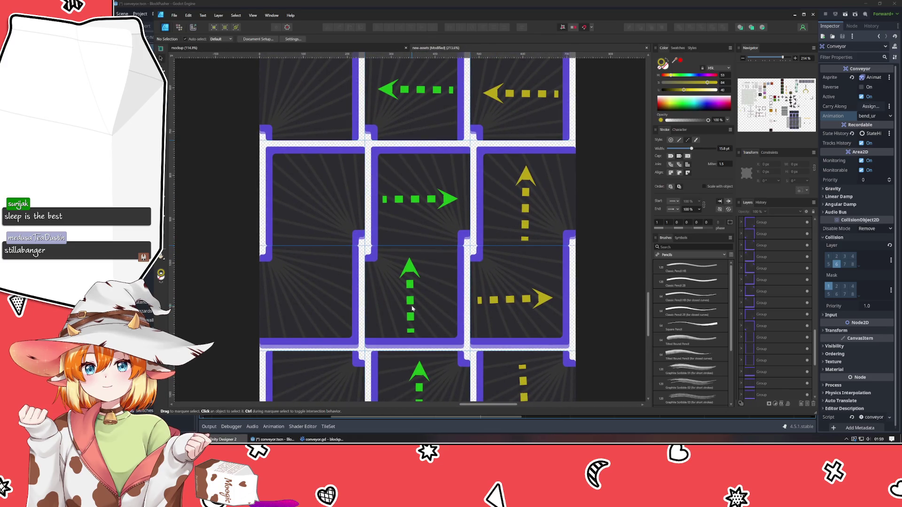
pyautogui.click(327, 243)
pyautogui.keyDown('shift'); pyautogui.click(419, 236); pyautogui.keyUp('shift')
pyautogui.keyDown('shift'); pyautogui.click(517, 235); pyautogui.keyUp('shift')
pyautogui.moveTo(500, 227)
pyautogui.mouseDown()
pyautogui.moveTo(500, 285)
pyautogui.moveTo(410, 323)
pyautogui.moveTo(504, 374)
pyautogui.mouseUp()
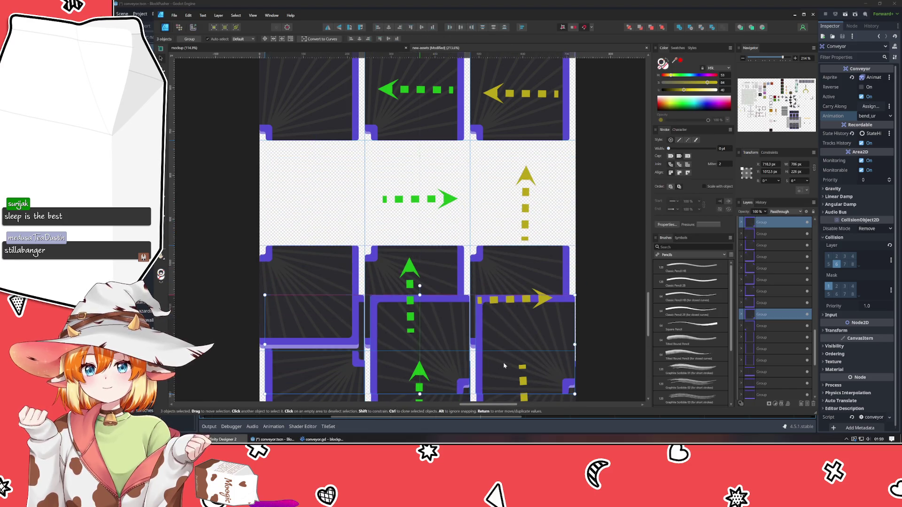
# - Move the other row's three tiles up into the emptied row
pyautogui.click(313, 265)
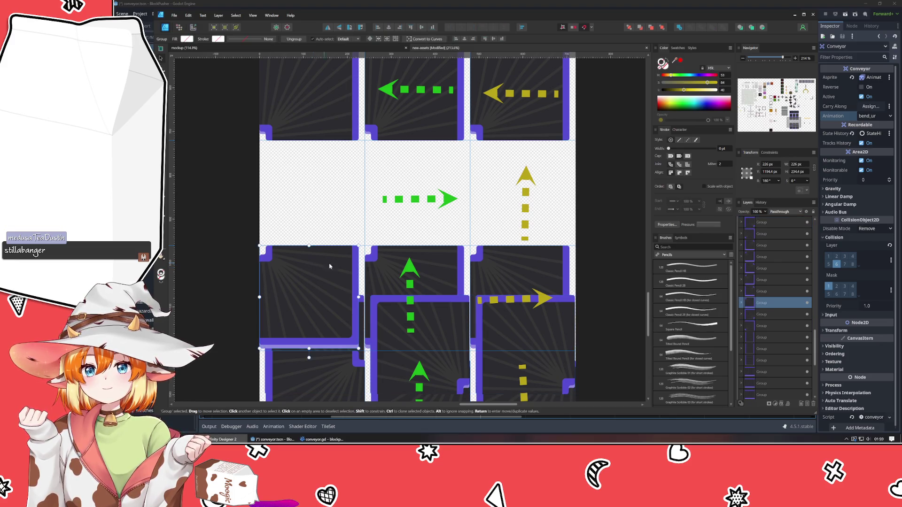
pyautogui.keyDown('shift'); pyautogui.click(439, 273); pyautogui.keyUp('shift')
pyautogui.keyDown('shift'); pyautogui.click(499, 277); pyautogui.keyUp('shift')
pyautogui.moveTo(499, 277)
pyautogui.mouseDown()
pyautogui.moveTo(484, 192)
pyautogui.moveTo(495, 170)
pyautogui.mouseUp()
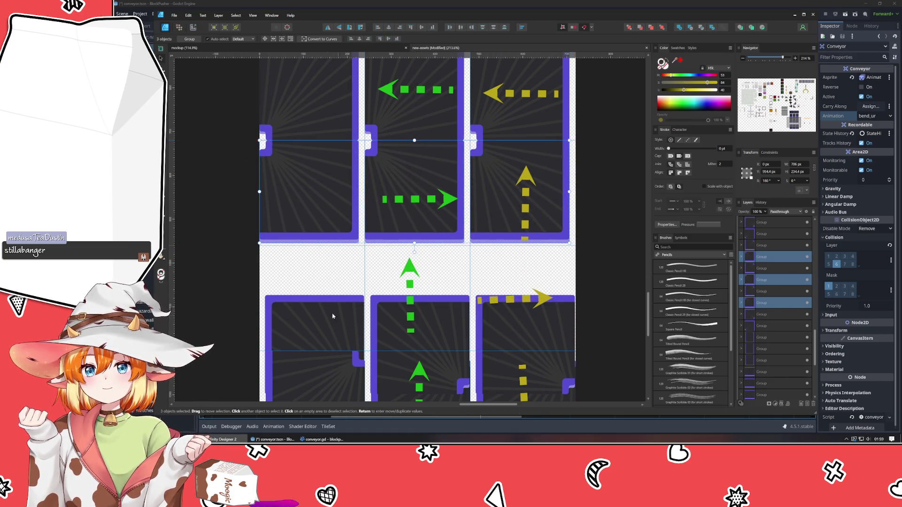
# - Raise the lowered three tiles into the gap and fine-tune their vertical position
pyautogui.click(358, 304)
pyautogui.keyDown('shift'); pyautogui.click(443, 305); pyautogui.keyUp('shift')
pyautogui.keyDown('shift'); pyautogui.click(503, 318); pyautogui.keyUp('shift')
pyautogui.moveTo(504, 320); pyautogui.dragTo(505, 269)
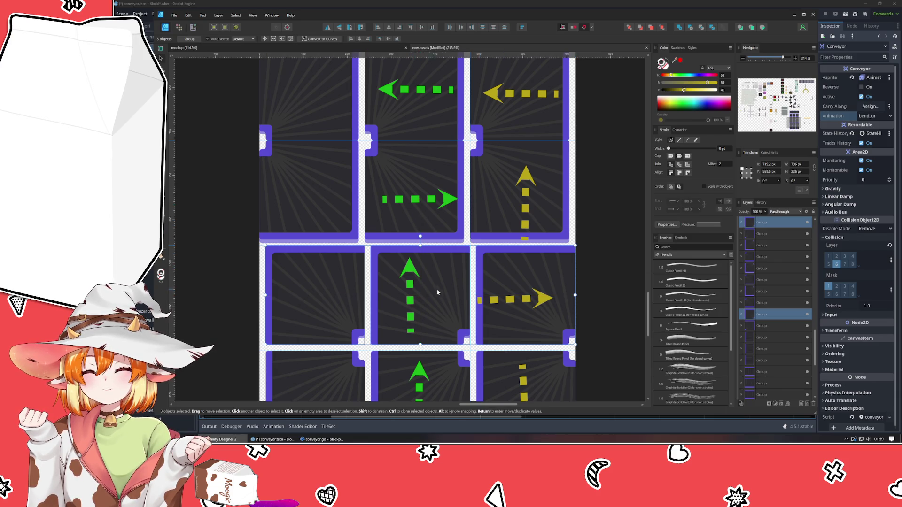
pyautogui.moveTo(461, 295); pyautogui.dragTo(461, 301)
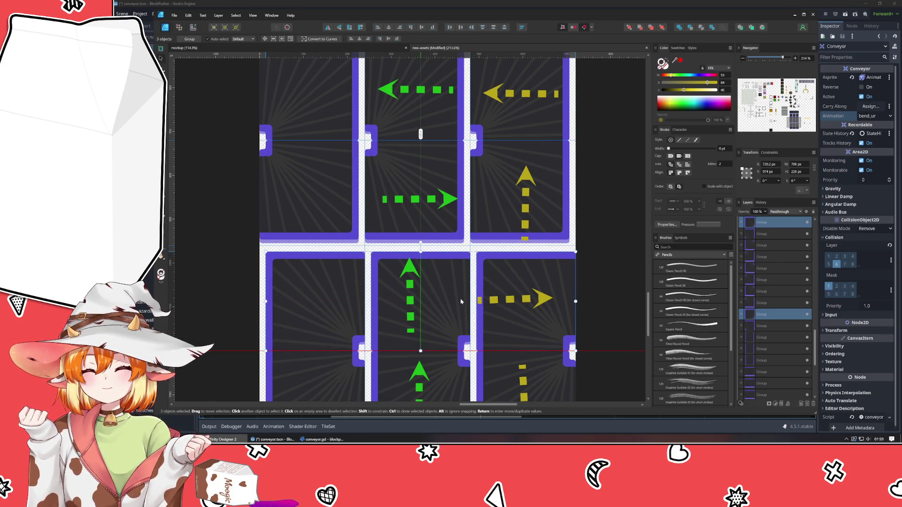
pyautogui.scroll(-2, 519, 297)
pyautogui.scroll(-1, 518, 297)
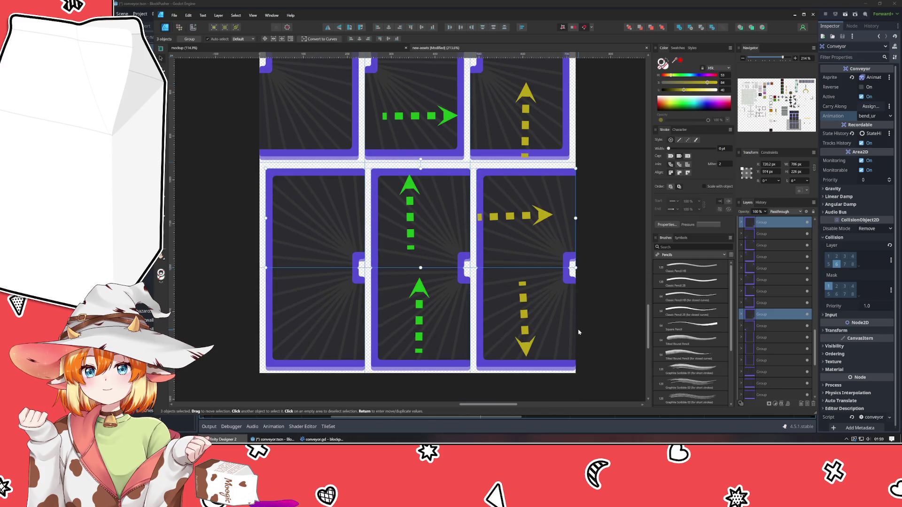
pyautogui.click(615, 331)
pyautogui.scroll(-2, 635, 255)
pyautogui.moveTo(634, 258); pyautogui.dragTo(548, 300)
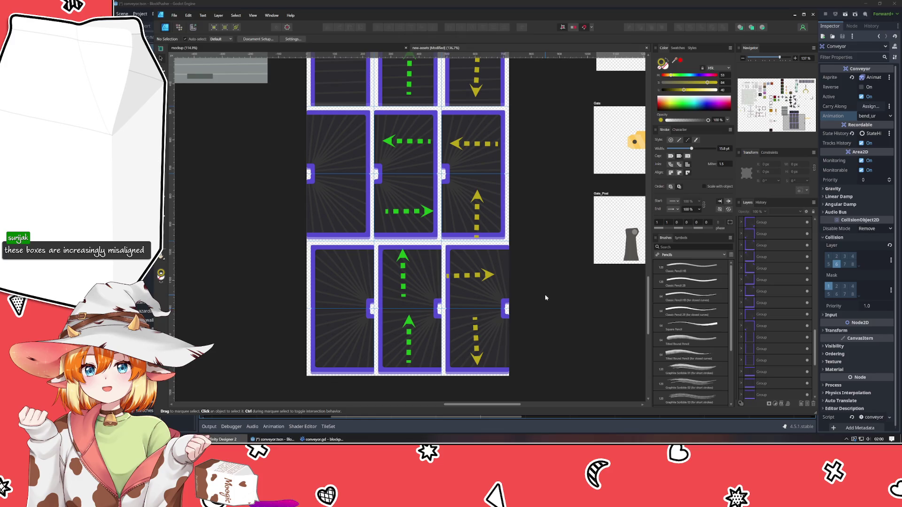
# - Move two bottom-row tiles up over the middle row
pyautogui.click(353, 354)
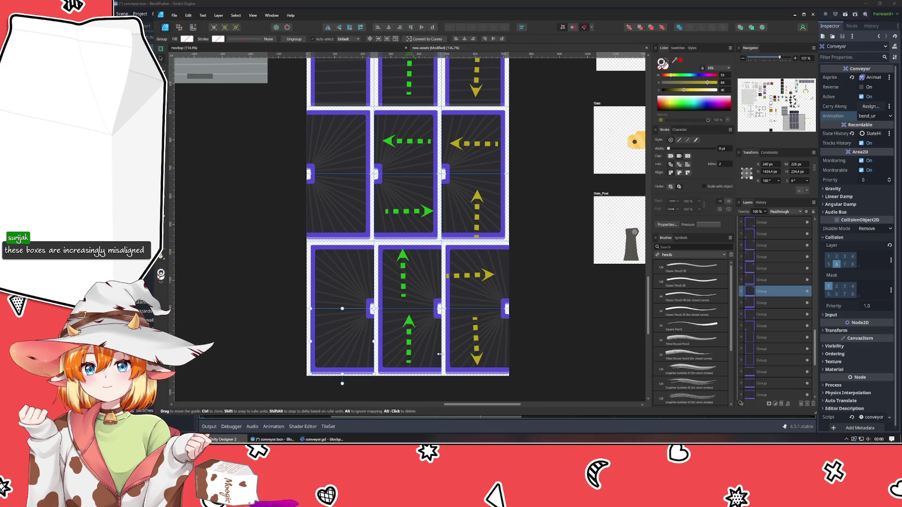
pyautogui.keyDown('shift'); pyautogui.click(461, 358); pyautogui.keyUp('shift')
pyautogui.moveTo(433, 354)
pyautogui.mouseDown()
pyautogui.moveTo(433, 288)
pyautogui.moveTo(489, 359)
pyautogui.moveTo(482, 365)
pyautogui.mouseUp()
pyautogui.click(364, 299)
pyautogui.keyDown('shift'); pyautogui.click(470, 287); pyautogui.keyUp('shift')
# - Shift the three middle-row tiles down into line with the grid
pyautogui.click(423, 254)
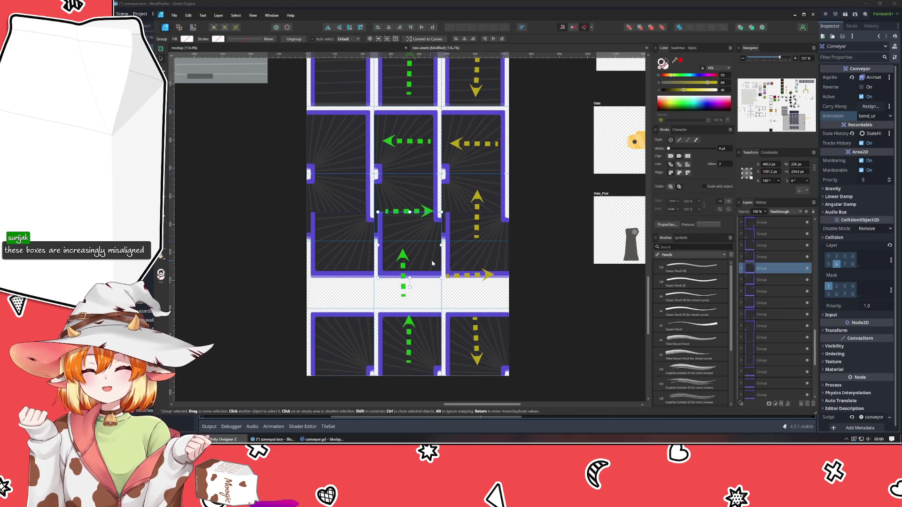
pyautogui.keyDown('shift'); pyautogui.click(474, 249); pyautogui.keyUp('shift')
pyautogui.keyDown('shift'); pyautogui.click(363, 264); pyautogui.keyUp('shift')
pyautogui.moveTo(355, 270); pyautogui.dragTo(355, 292)
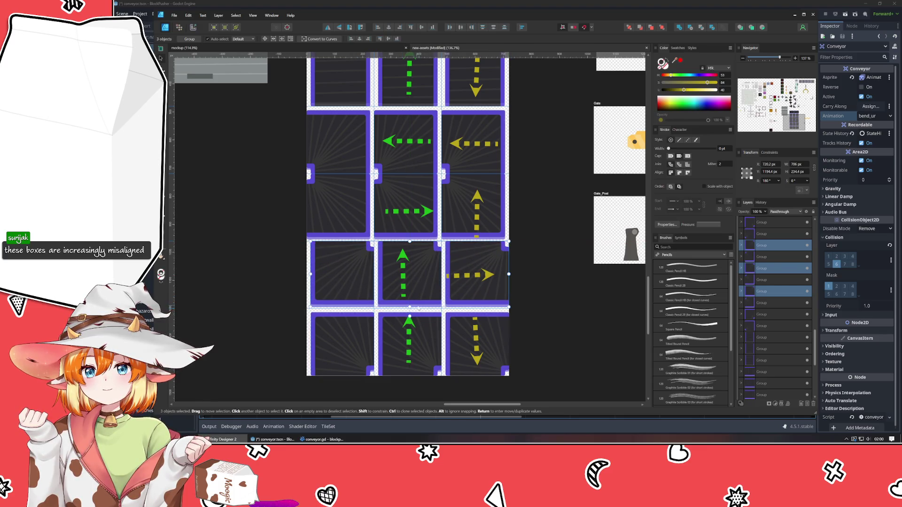
pyautogui.scroll(1, 421, 282)
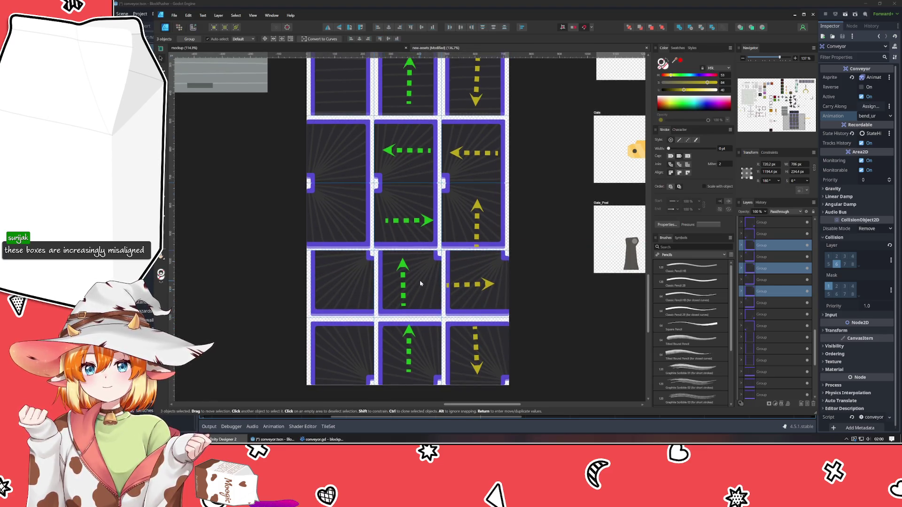
pyautogui.scroll(3, 420, 283)
pyautogui.moveTo(420, 283)
pyautogui.mouseDown()
pyautogui.moveTo(442, 246)
pyautogui.moveTo(428, 210)
pyautogui.mouseUp()
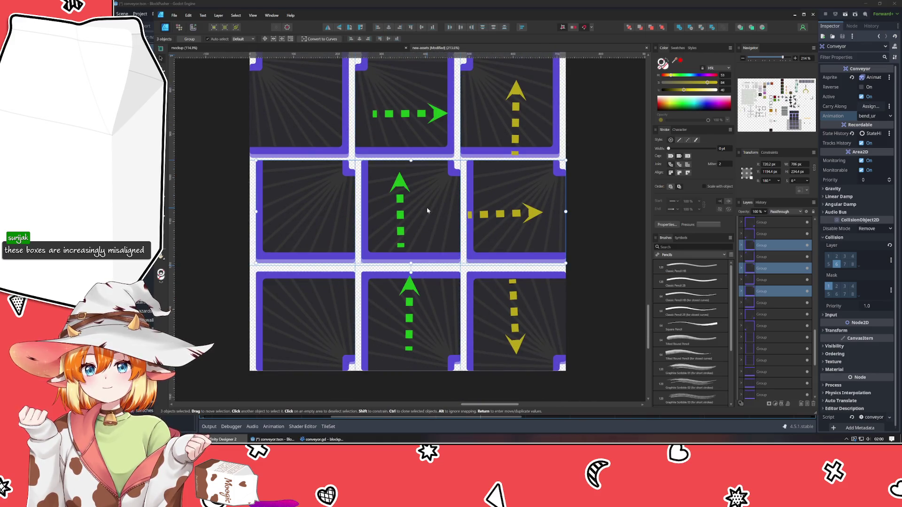
# - Return a tile to the right middle slot and fill the empty middle-left slot
pyautogui.moveTo(548, 246)
pyautogui.mouseDown()
pyautogui.moveTo(361, 279)
pyautogui.moveTo(323, 301)
pyautogui.mouseUp()
pyautogui.moveTo(299, 241)
pyautogui.mouseDown()
pyautogui.moveTo(369, 186)
pyautogui.moveTo(524, 188)
pyautogui.moveTo(514, 186)
pyautogui.mouseUp()
pyautogui.moveTo(292, 262); pyautogui.dragTo(301, 207)
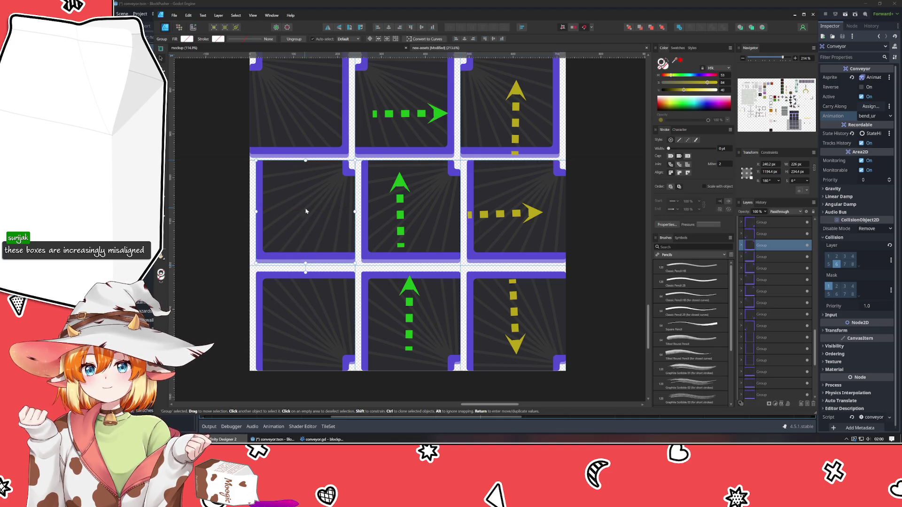
pyautogui.click(580, 272)
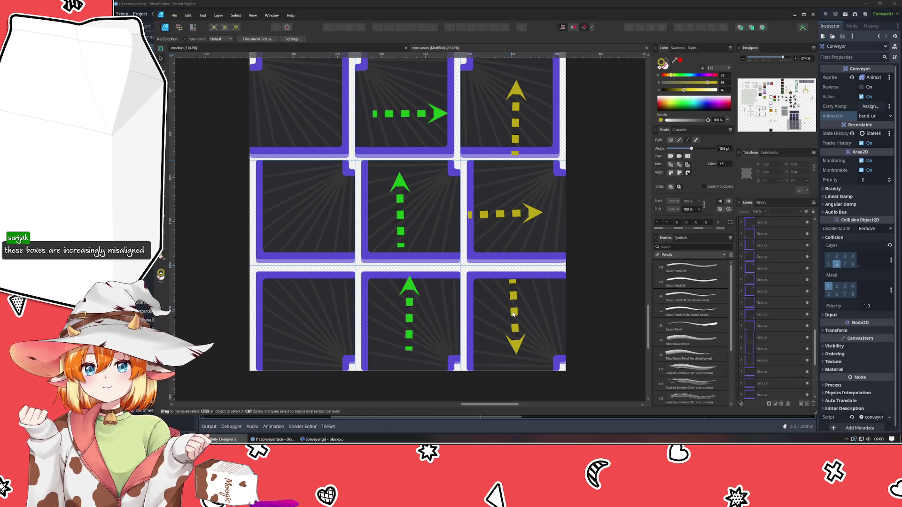
pyautogui.scroll(3, 513, 315)
pyautogui.scroll(-3, 480, 378)
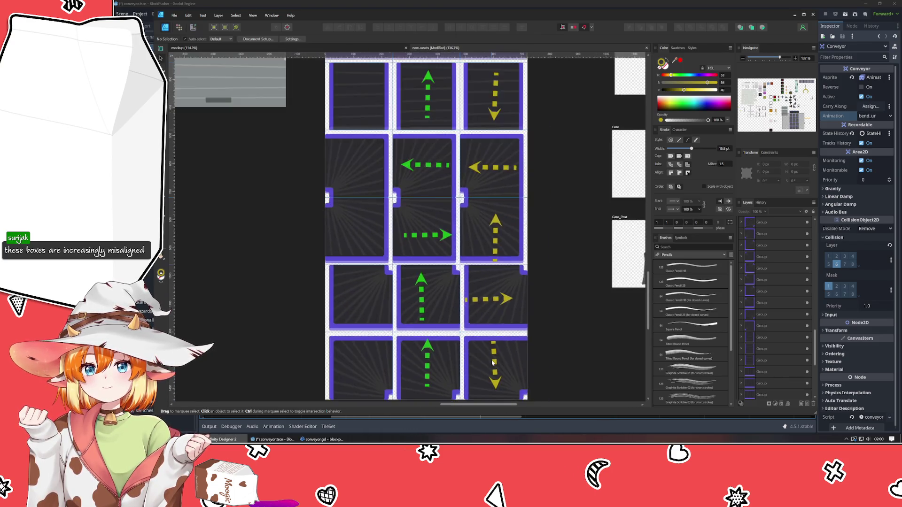
# - Nudge the bottom-row tiles, including the yellow down-arrow tile, flush with the rows above
pyautogui.moveTo(480, 378)
pyautogui.mouseDown()
pyautogui.moveTo(480, 404)
pyautogui.moveTo(479, 313)
pyautogui.mouseUp()
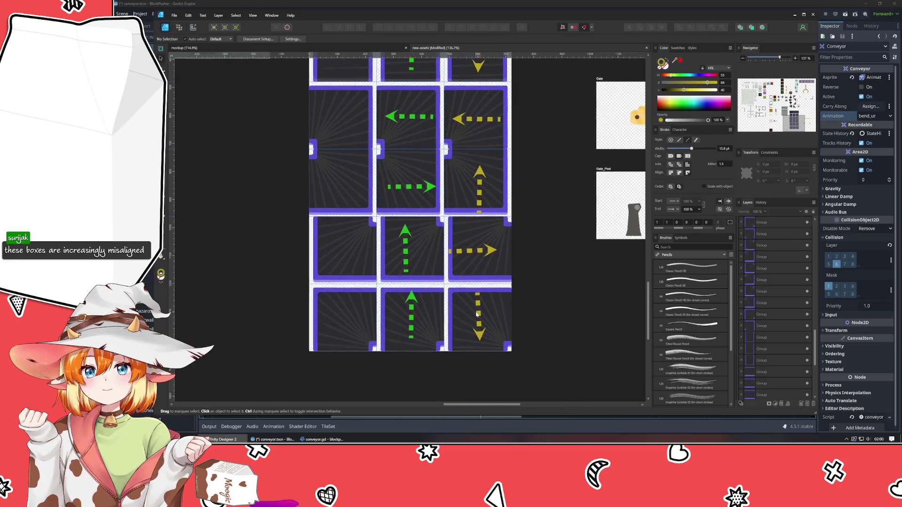
pyautogui.scroll(4, 478, 314)
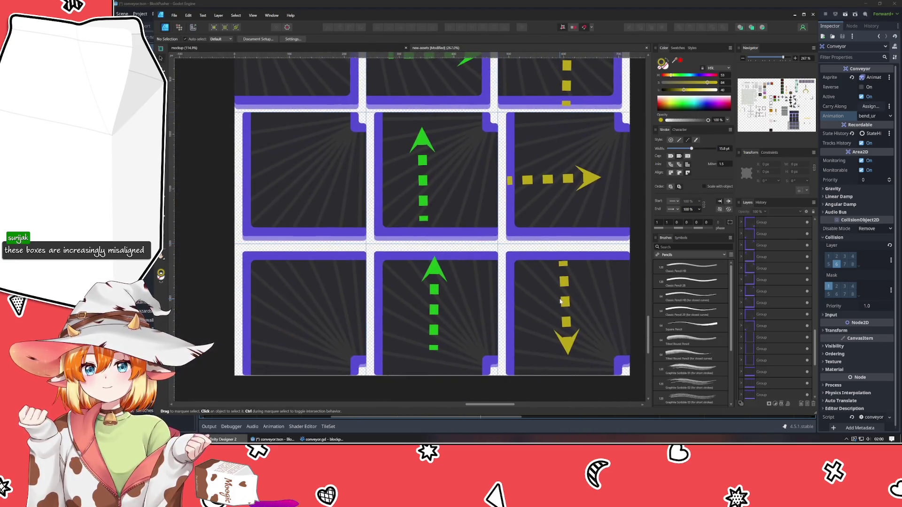
pyautogui.moveTo(560, 302); pyautogui.dragTo(535, 294)
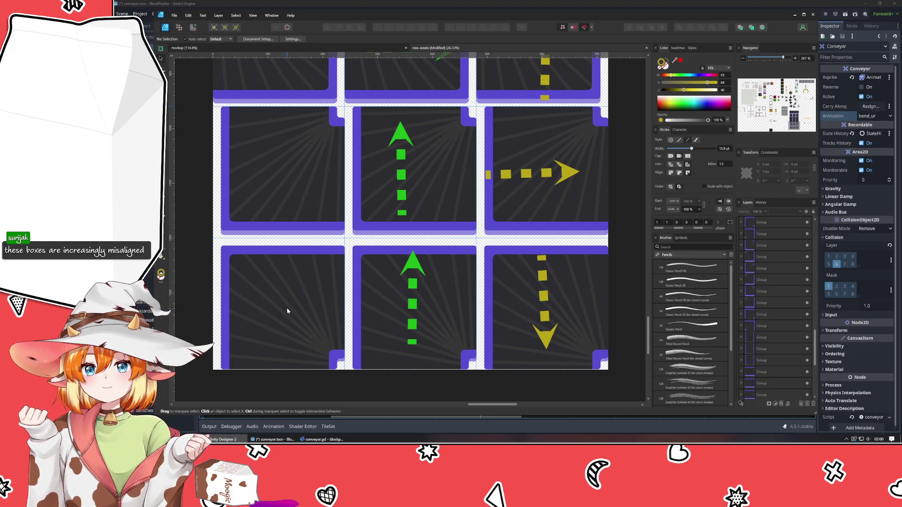
pyautogui.hotkey('ctrl', 'z')
pyautogui.hotkey('ctrl', 'z')
pyautogui.hotkey('ctrl', 'z')
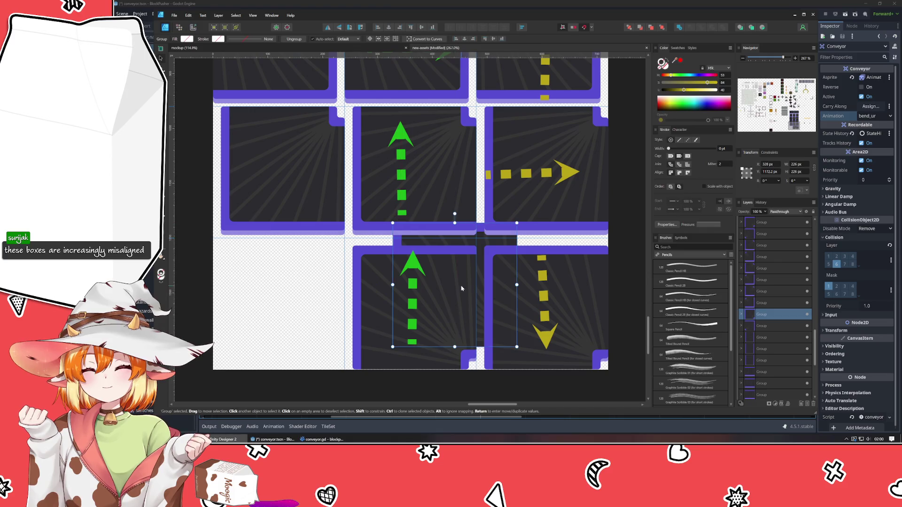
pyautogui.hotkey('ctrl', 'z')
pyautogui.hotkey('ctrl', 'z')
pyautogui.hotkey('ctrl', 'z')
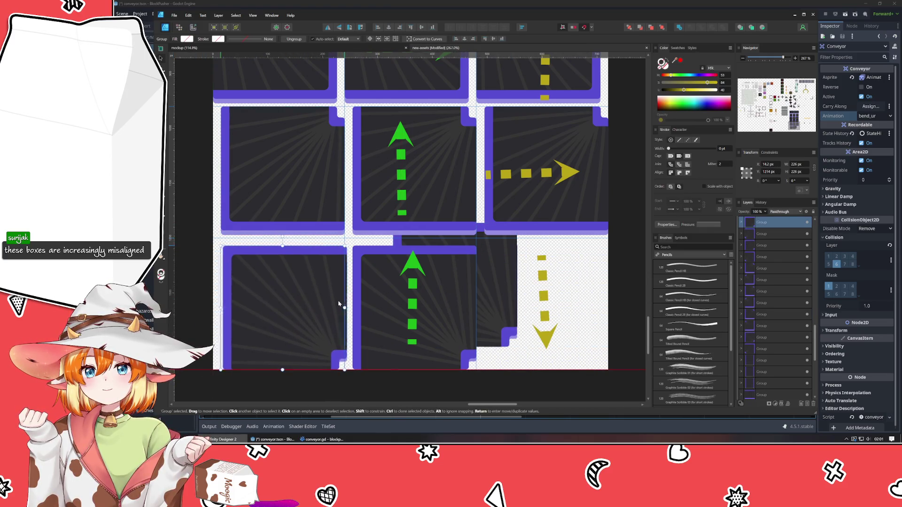
pyautogui.hotkey('ctrl', 'z')
pyautogui.hotkey('ctrl', 'z')
pyautogui.hotkey('ctrl', 'z')
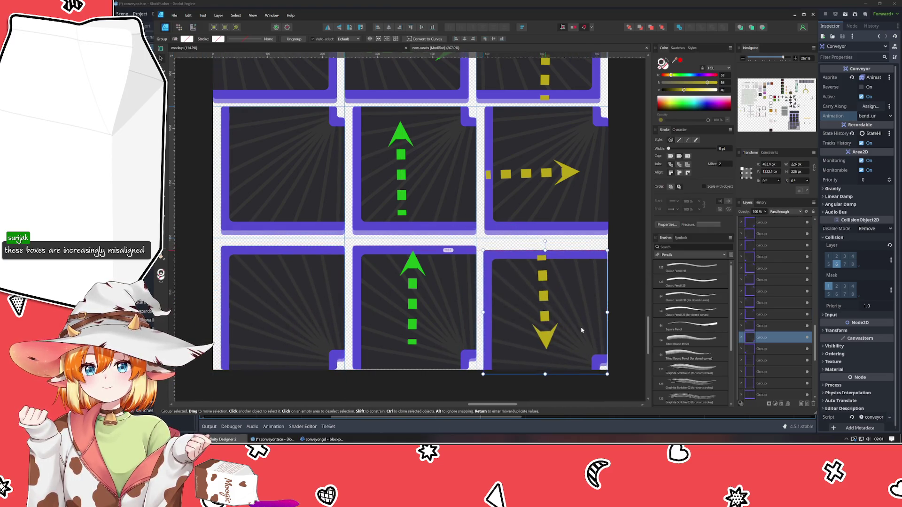
pyautogui.hotkey('ctrl', 'z')
pyautogui.hotkey('ctrl', 'z')
pyautogui.hotkey('ctrl', 'z')
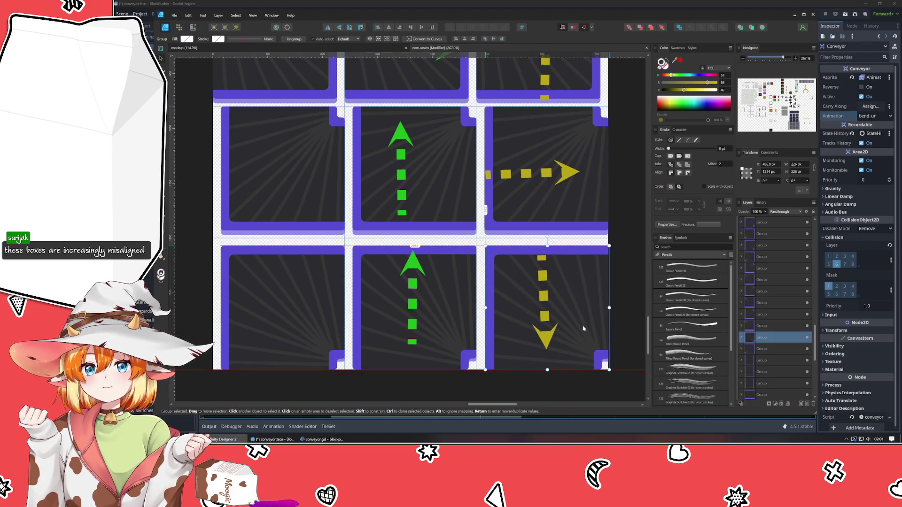
pyautogui.hotkey('ctrl', 'z')
pyautogui.hotkey('ctrl', 'z')
pyautogui.hotkey('ctrl', 'z')
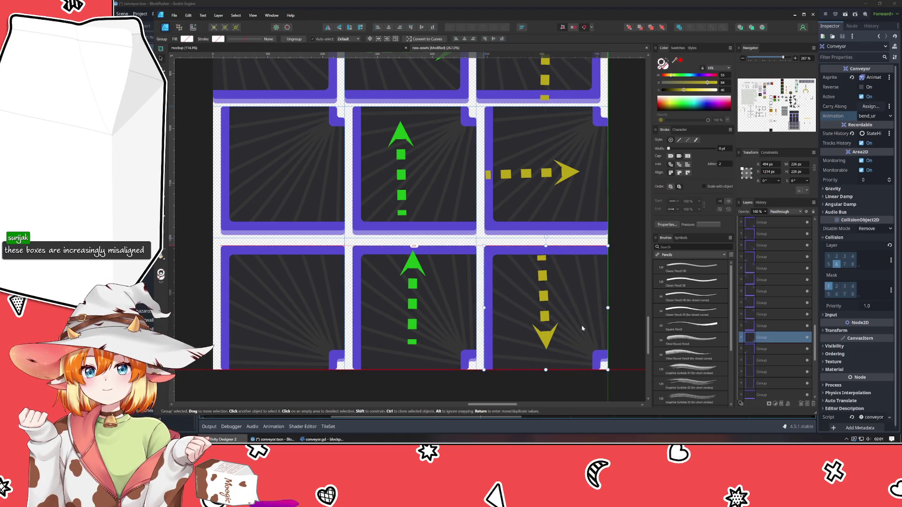
pyautogui.click(613, 330)
# - Pan and zoom over the tile sheet to inspect the aligned rows
pyautogui.scroll(-5, 614, 330)
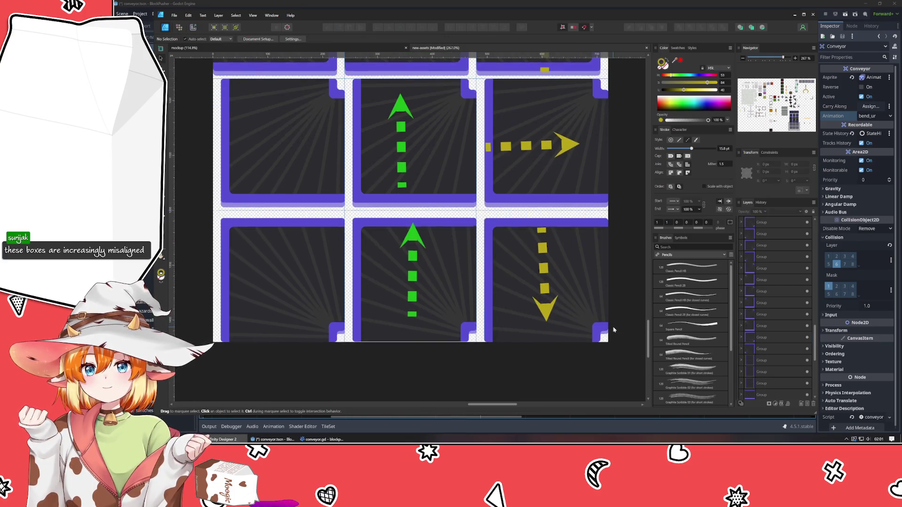
pyautogui.moveTo(593, 388); pyautogui.dragTo(554, 414)
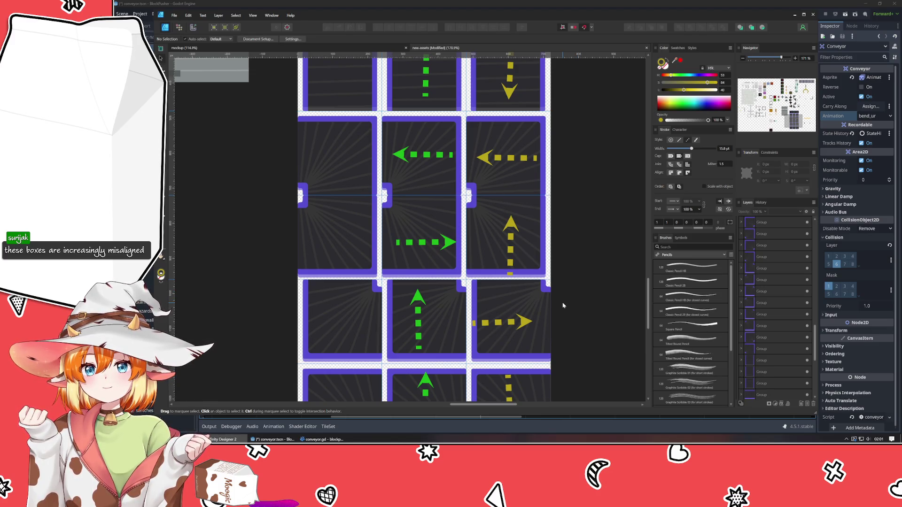
pyautogui.scroll(3, 573, 259)
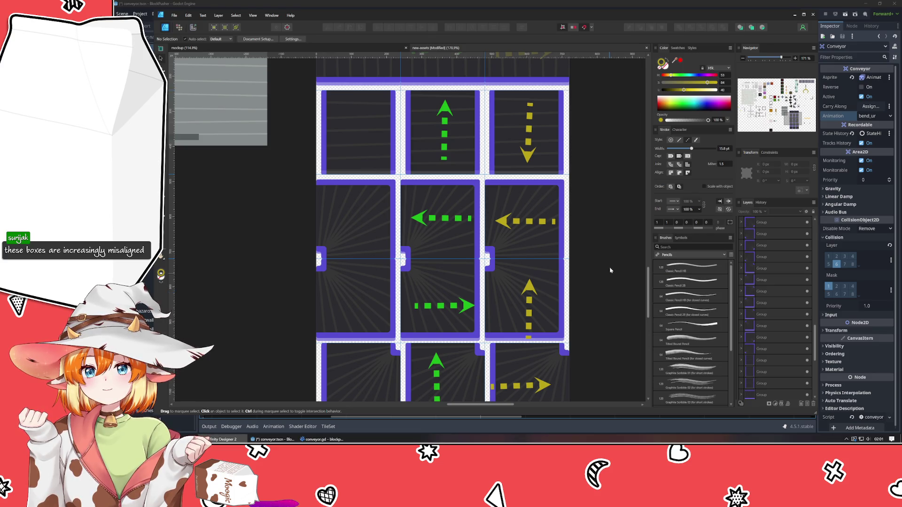
pyautogui.scroll(3, 610, 277)
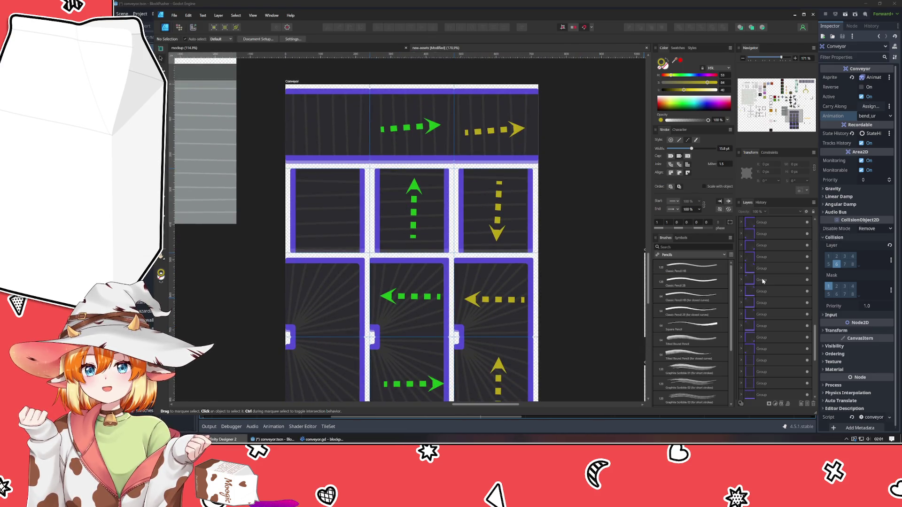
pyautogui.scroll(5, 763, 281)
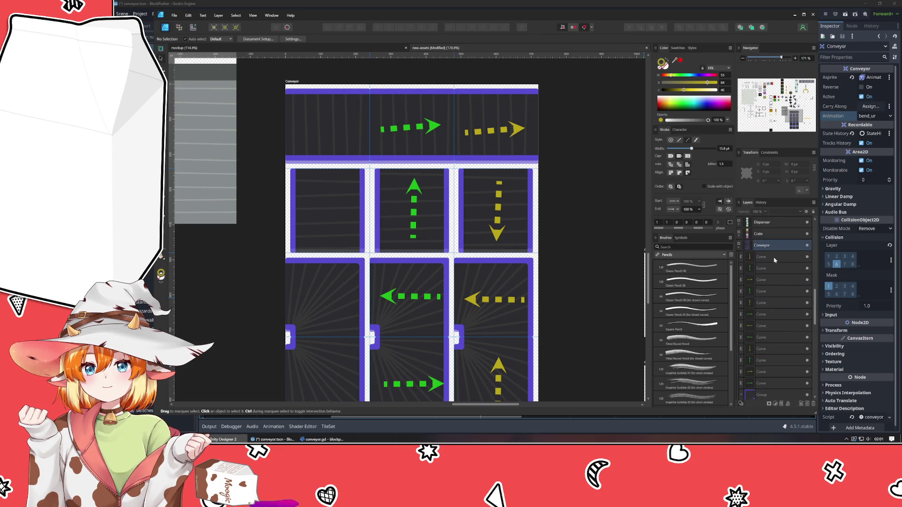
# - Delete all twelve arrow curves from the Conveyor layers
pyautogui.click(774, 260)
pyautogui.scroll(-3, 784, 310)
pyautogui.keyDown('shift'); pyautogui.click(779, 317); pyautogui.keyUp('shift')
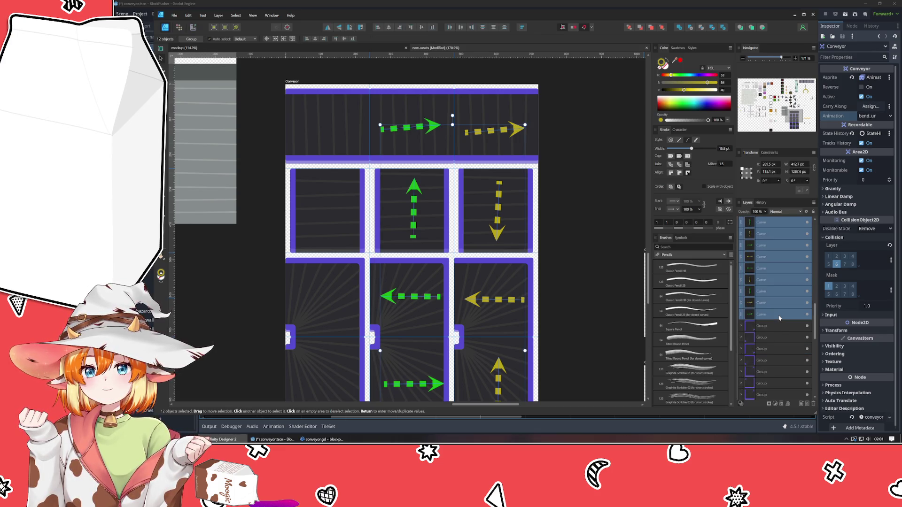
pyautogui.press('Delete')
# - Save the document and select the Conveyor artboard
pyautogui.scroll(-3, 477, 289)
pyautogui.moveTo(564, 248); pyautogui.dragTo(557, 252)
pyautogui.click(540, 285)
pyautogui.hotkey('ctrl', 's')
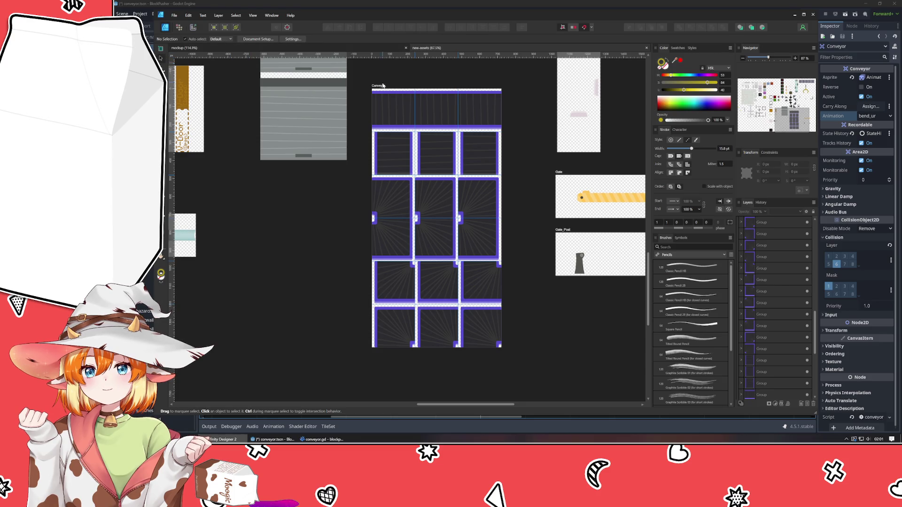
pyautogui.click(383, 86)
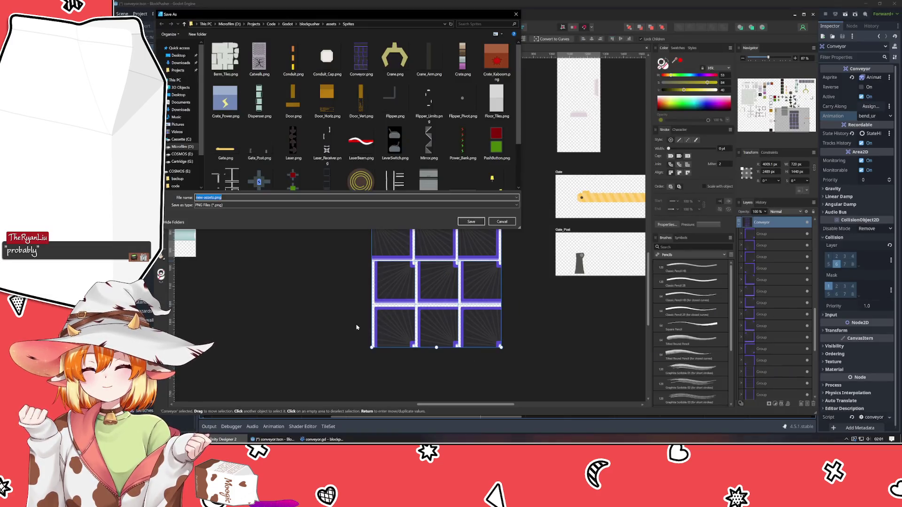
# - Export the artboard over the existing Sprites/Conveyor.png, confirming the overwrite
pyautogui.doubleClick(361, 59)
pyautogui.click(541, 245)
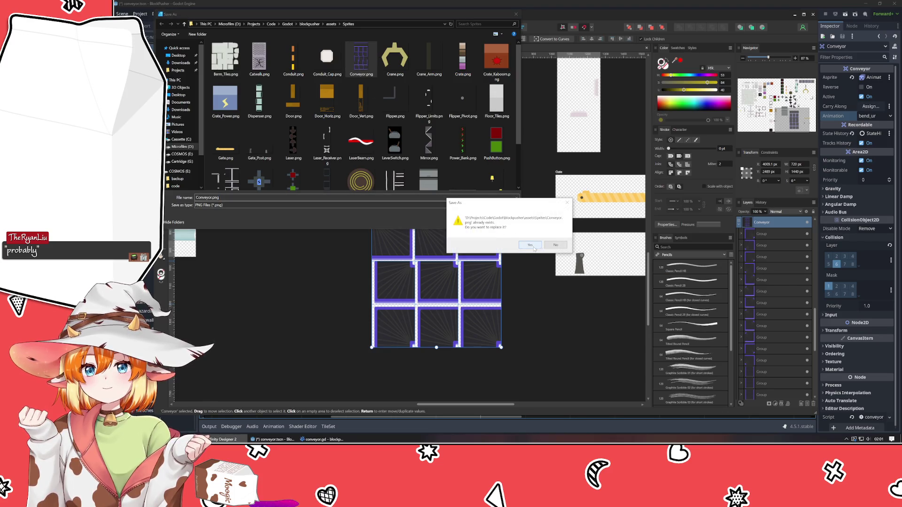
pyautogui.click(309, 244)
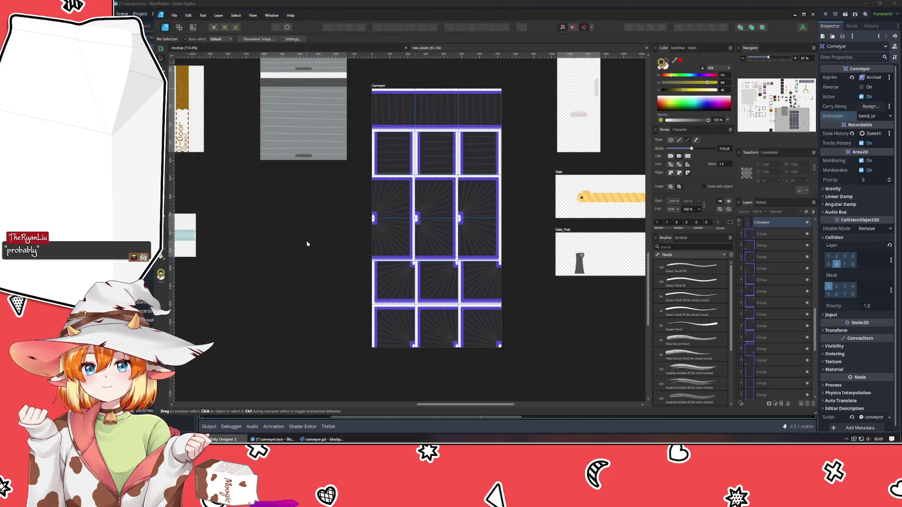
# - Switch to a maximized Godot window and set the Conveyor's animation to bend_dl
pyautogui.doubleClick(501, 14)
pyautogui.click(495, 7)
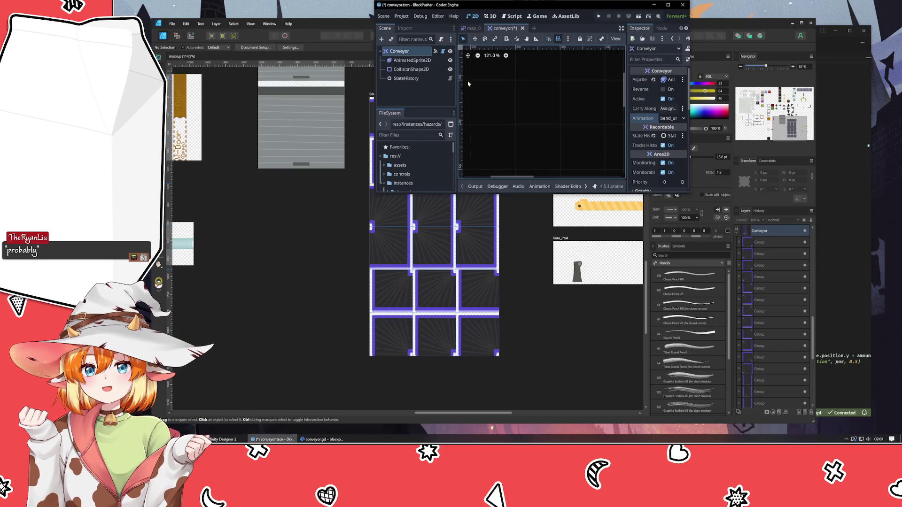
pyautogui.doubleClick(554, 4)
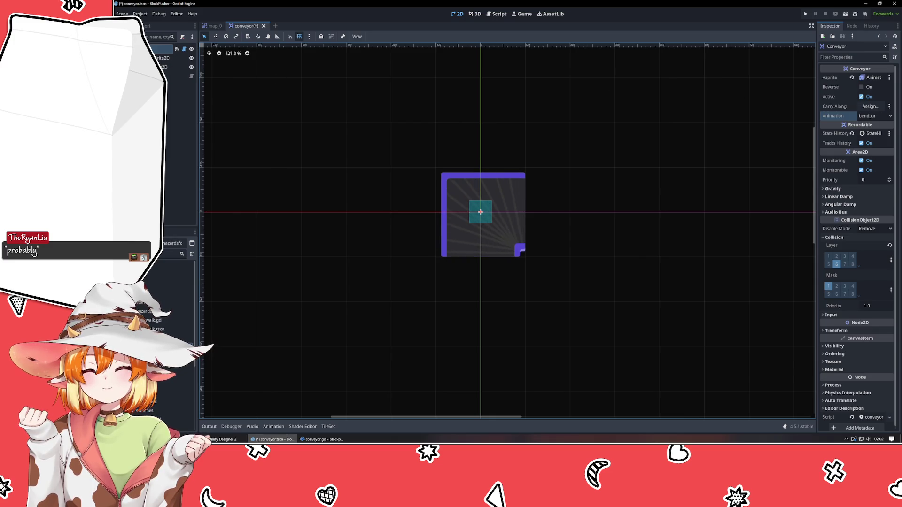
pyautogui.click(875, 115)
pyautogui.click(877, 128)
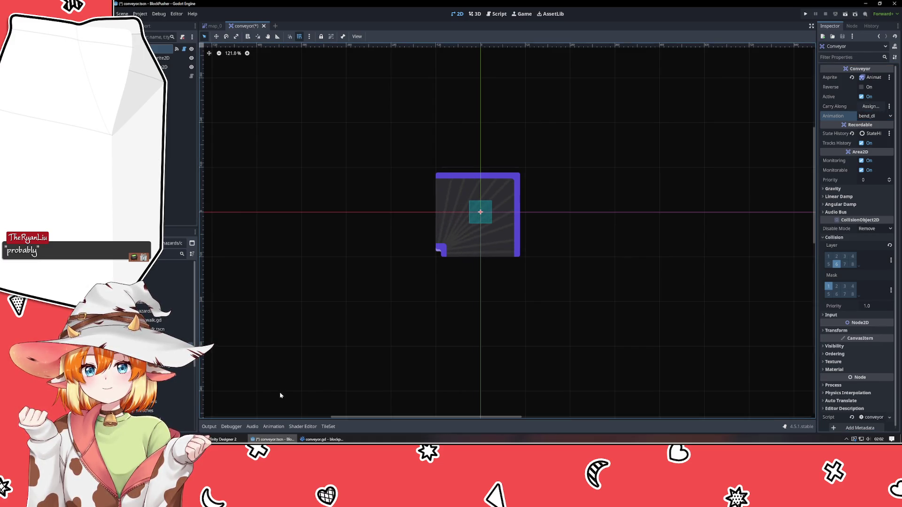
# - Toggle the TileSet editor, then select the AnimatedSprite2D node
pyautogui.click(328, 427)
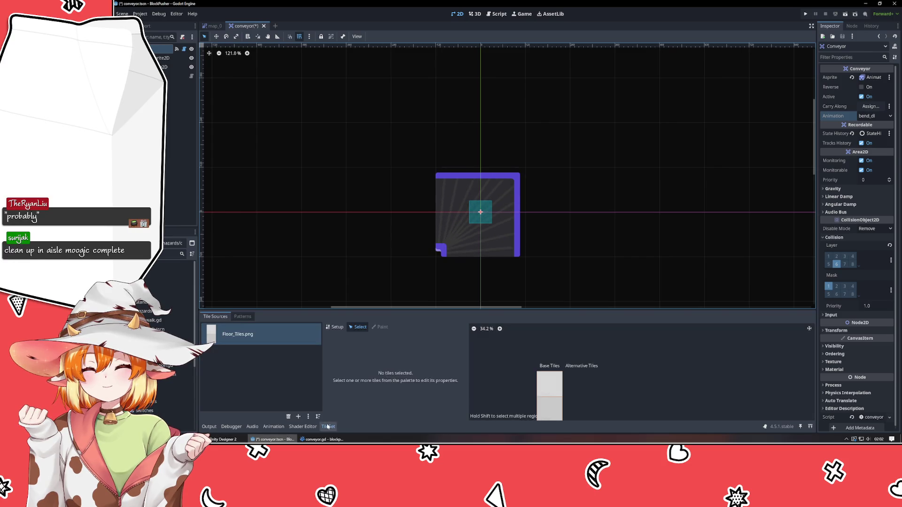
pyautogui.click(328, 427)
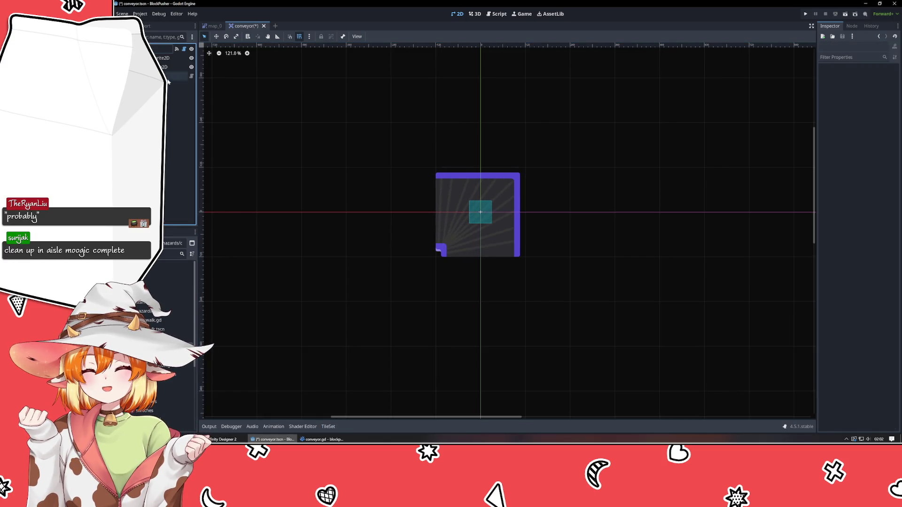
pyautogui.click(162, 58)
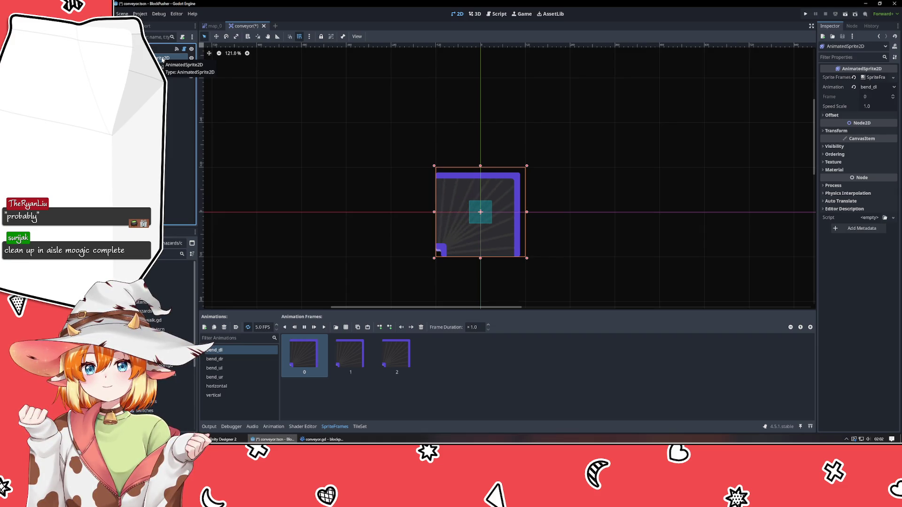
# - Preview bend_dr, bend_ul, bend_ur, horizontal and vertical in turn, leaving vertical selected
pyautogui.click(224, 360)
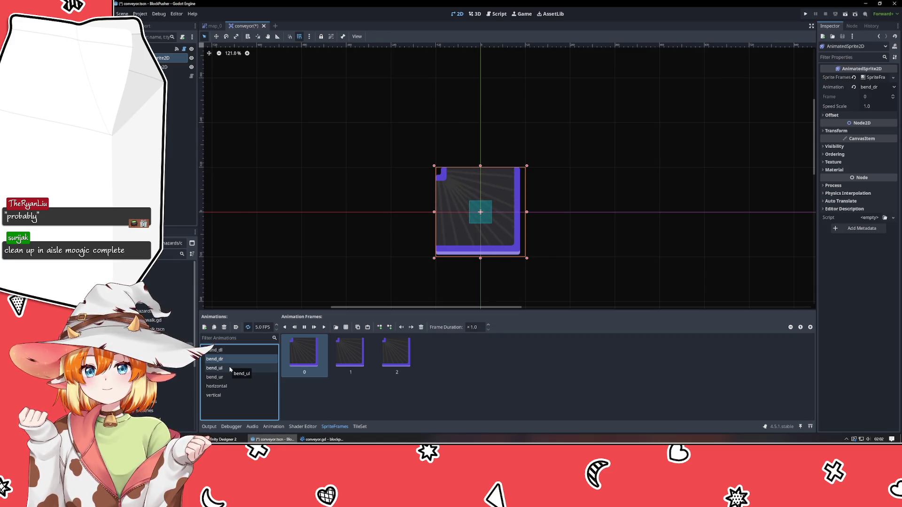
pyautogui.click(226, 369)
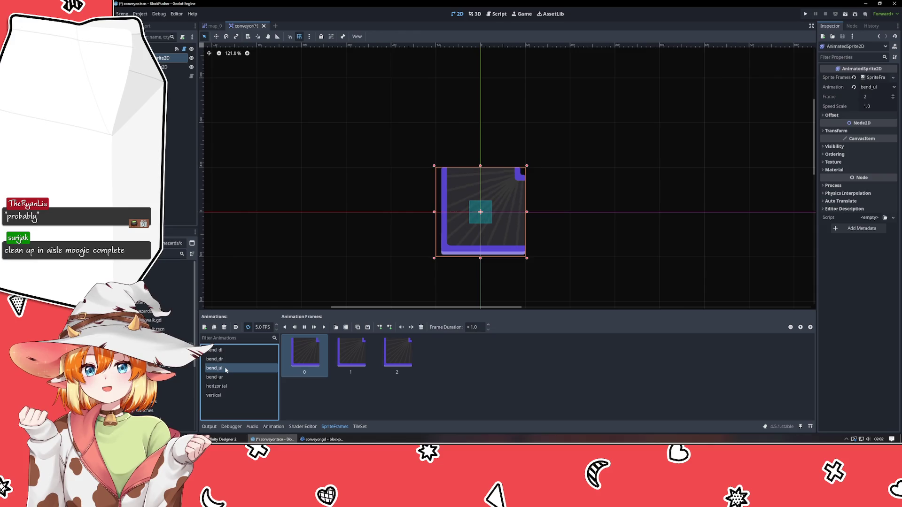
pyautogui.click(228, 378)
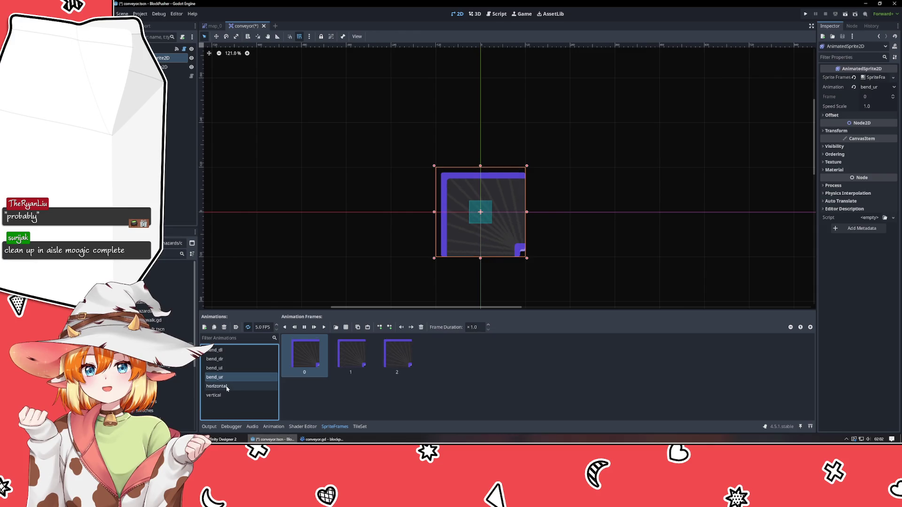
pyautogui.click(227, 387)
pyautogui.click(224, 396)
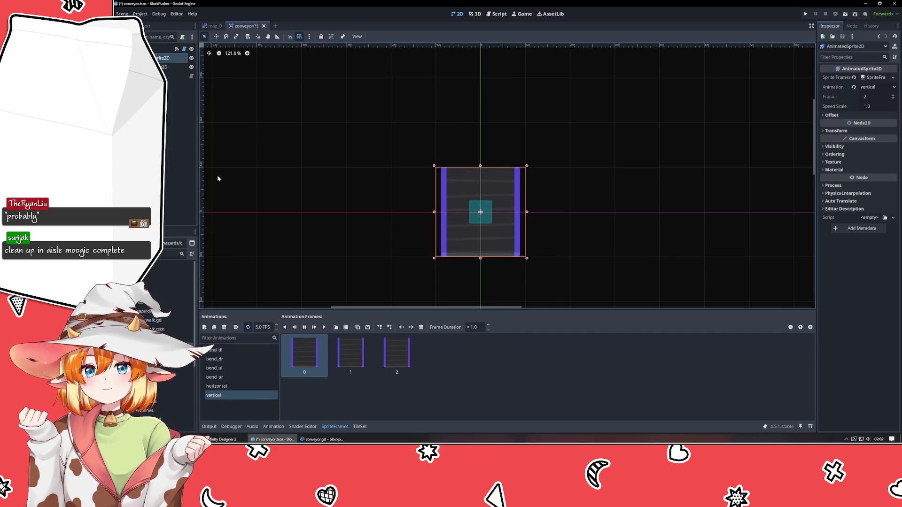
pyautogui.click(167, 132)
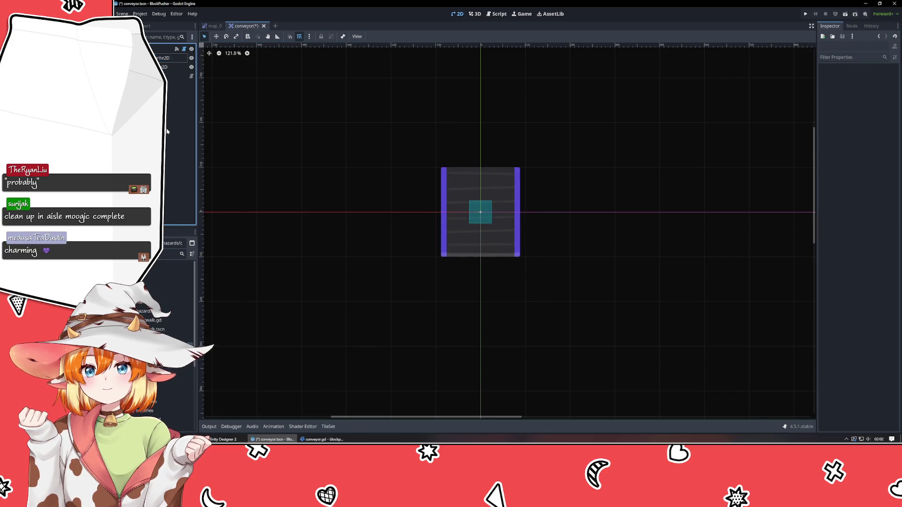
pyautogui.click(164, 58)
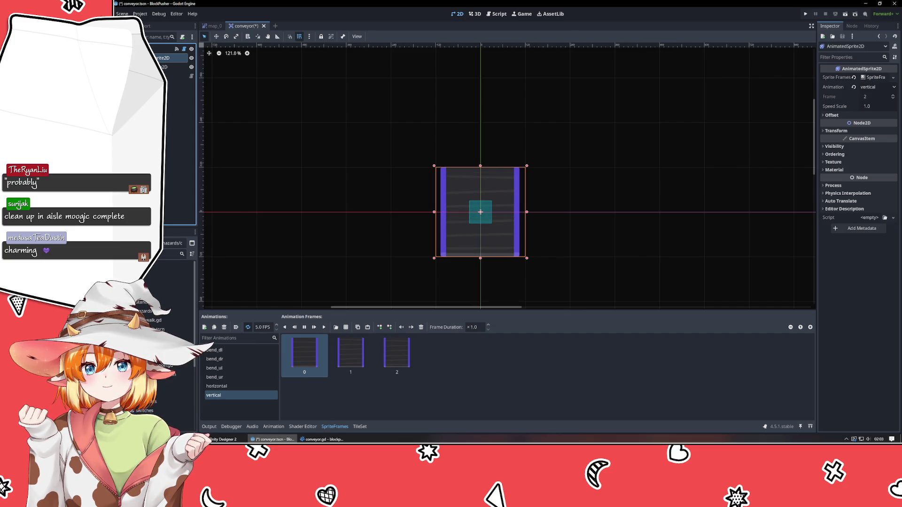
# - Raise the vertical animation's FPS several steps, then lower it by one
pyautogui.click(276, 325)
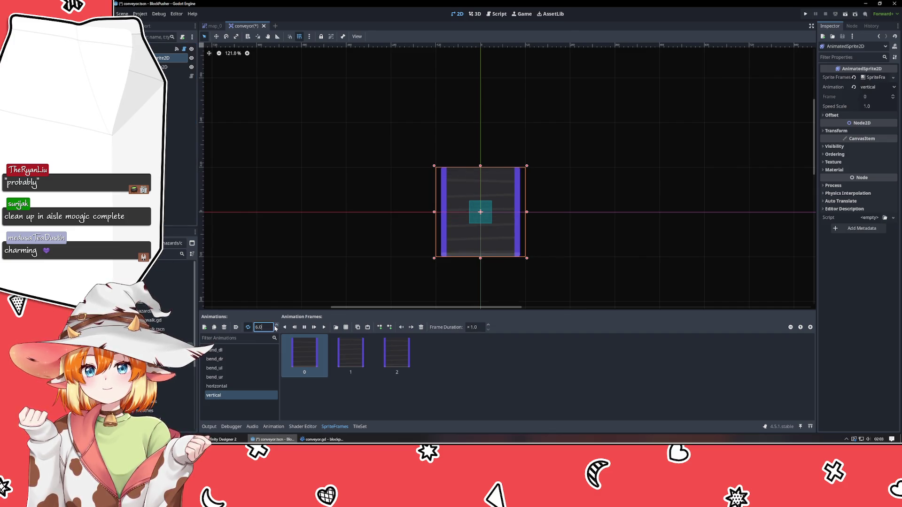
pyautogui.click(275, 326)
pyautogui.click(275, 326)
pyautogui.click(276, 325)
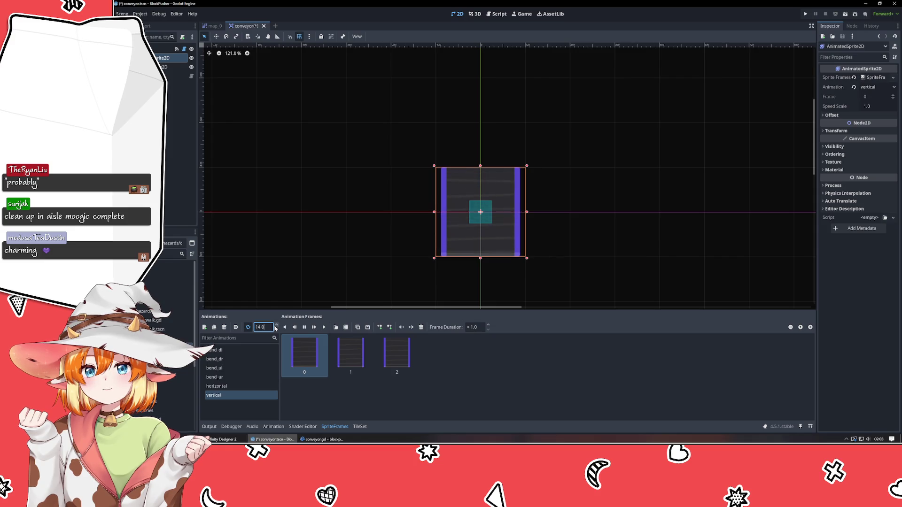
pyautogui.click(276, 326)
pyautogui.click(275, 326)
pyautogui.click(276, 326)
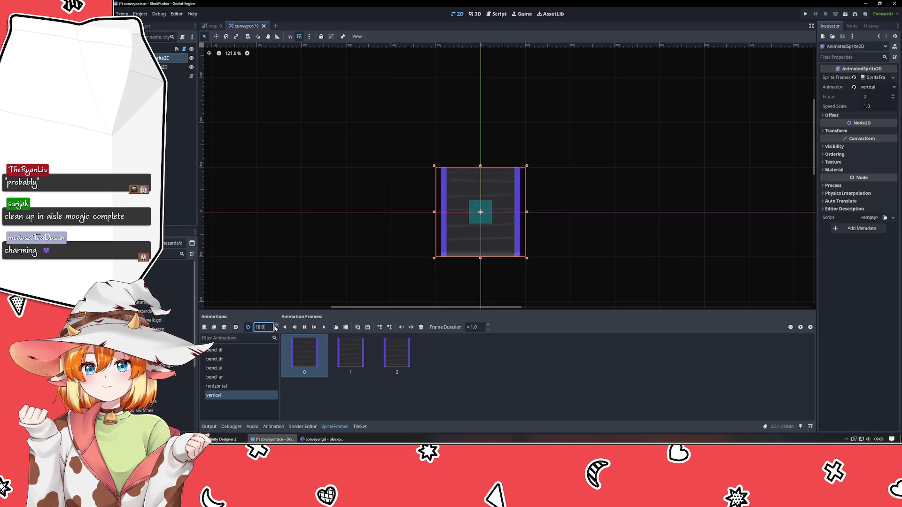
pyautogui.click(276, 330)
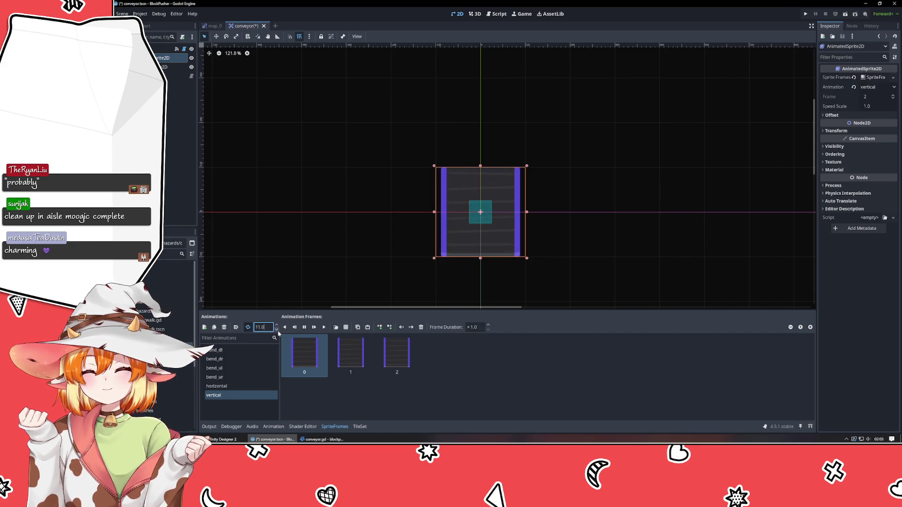
# - Set the bend_ur animation to 10 FPS and save the conveyor scene
pyautogui.click(248, 377)
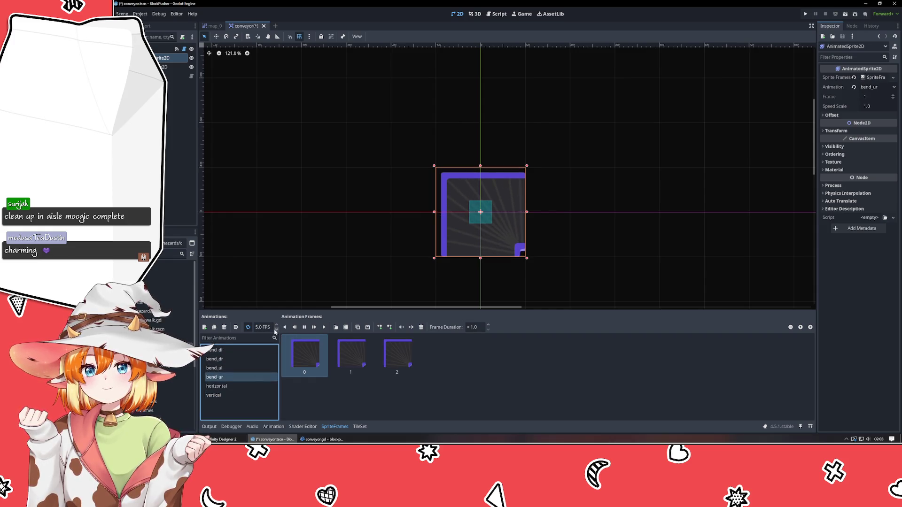
pyautogui.click(277, 328)
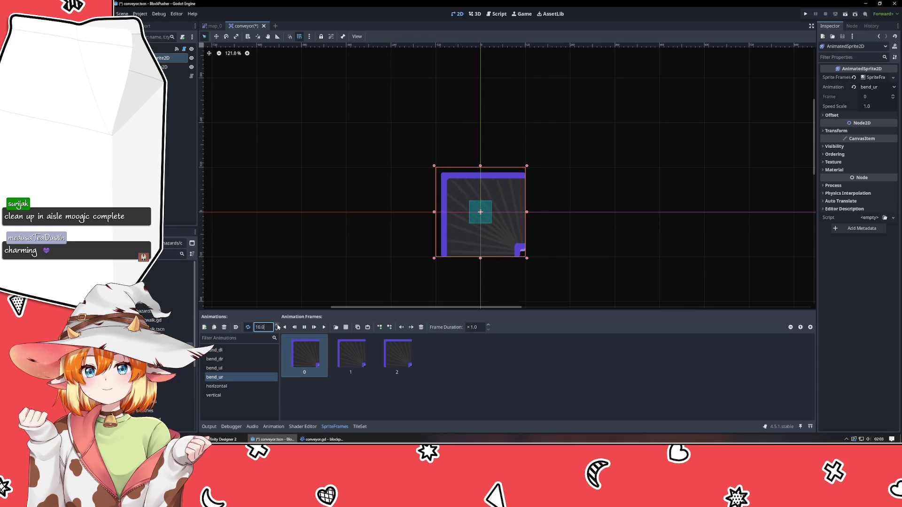
pyautogui.hotkey('ctrl', 's')
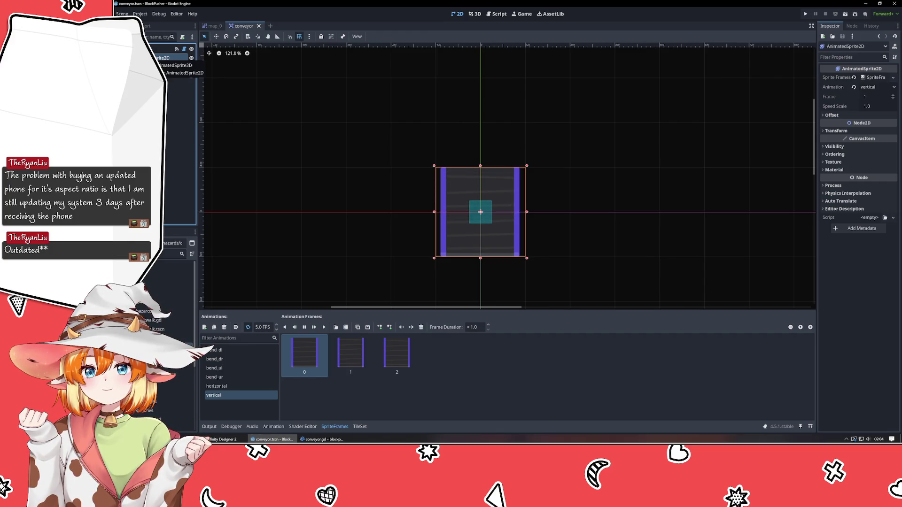
pyautogui.click(257, 120)
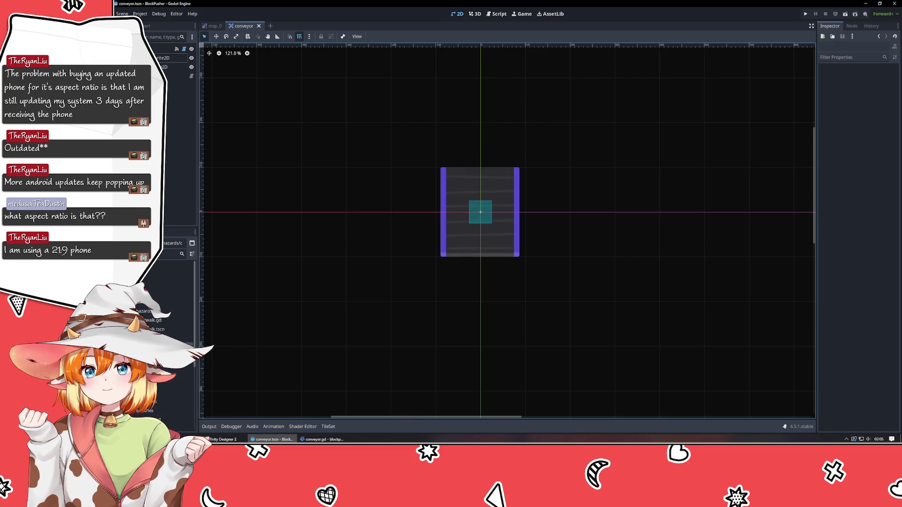
pyautogui.click(174, 58)
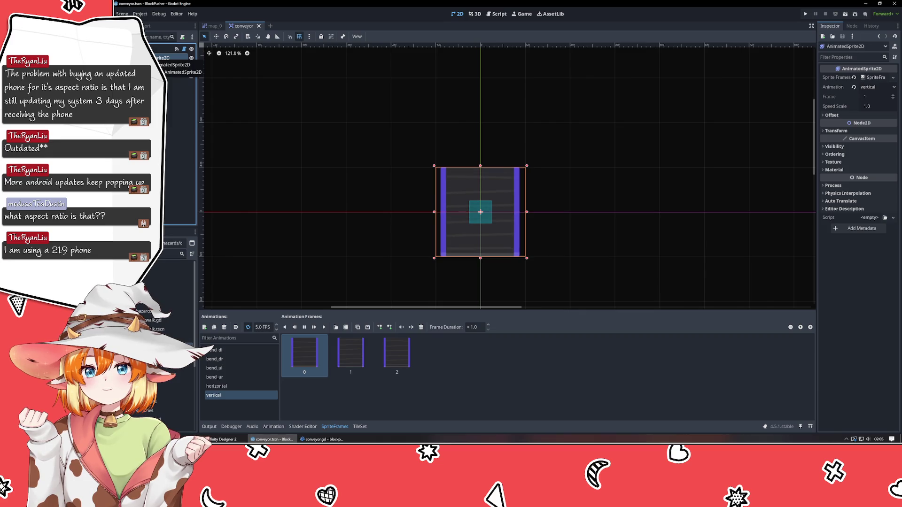
pyautogui.click(172, 148)
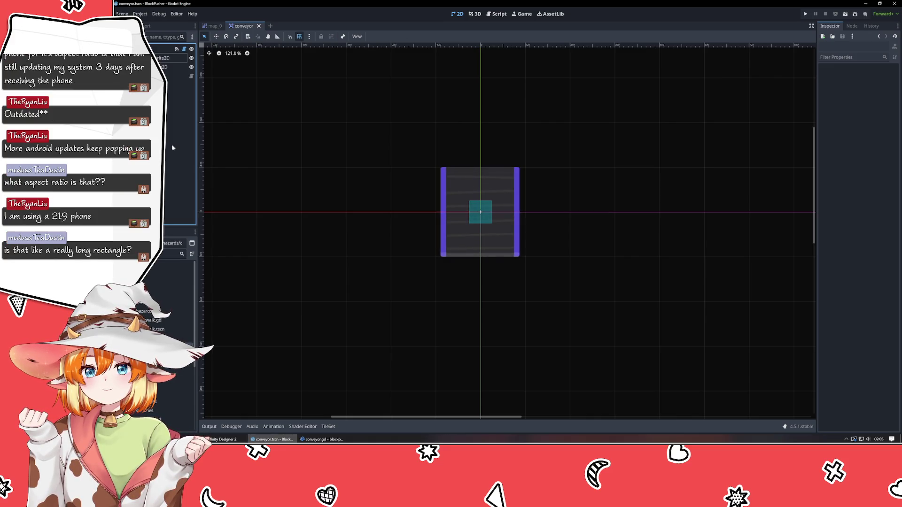
# - Add a Sprite2D child node to the conveyor root and move it up the scene tree
pyautogui.click(172, 58)
pyautogui.rightClick(166, 103)
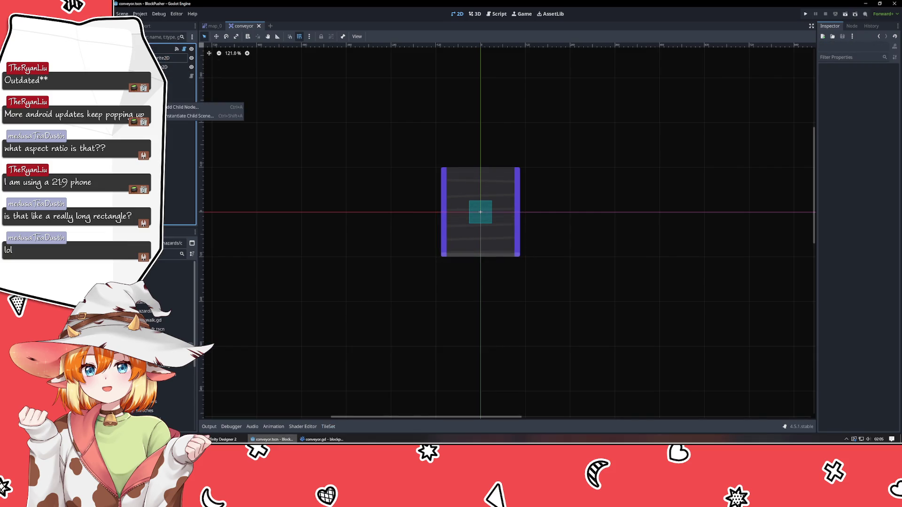
pyautogui.click(174, 108)
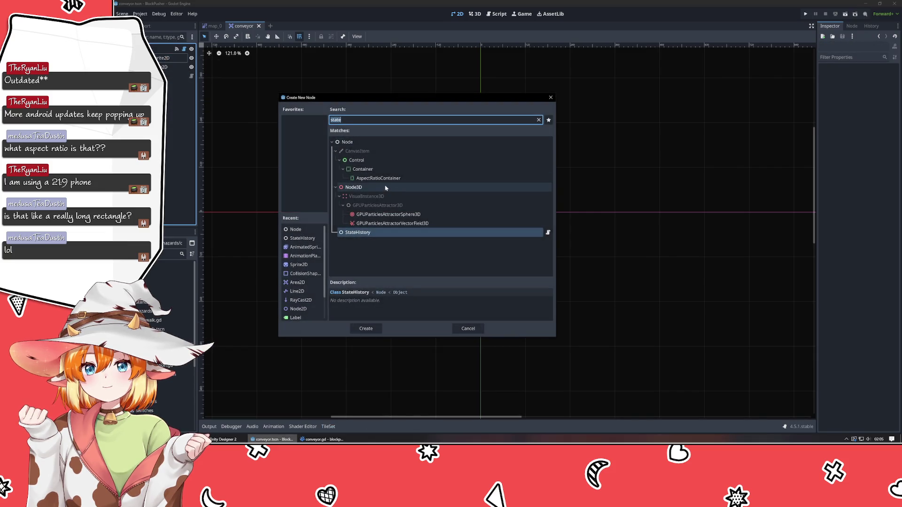
pyautogui.write('sprit')
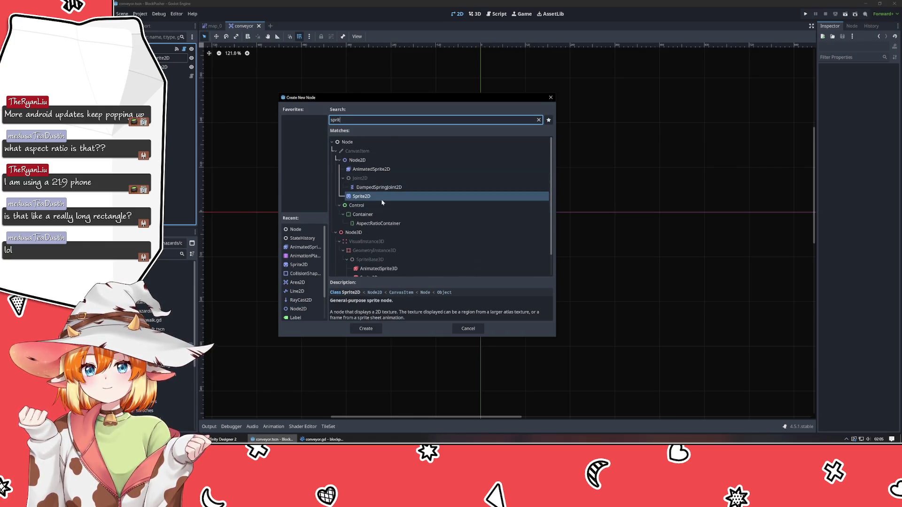
pyautogui.doubleClick(380, 201)
pyautogui.moveTo(169, 85); pyautogui.dragTo(170, 67)
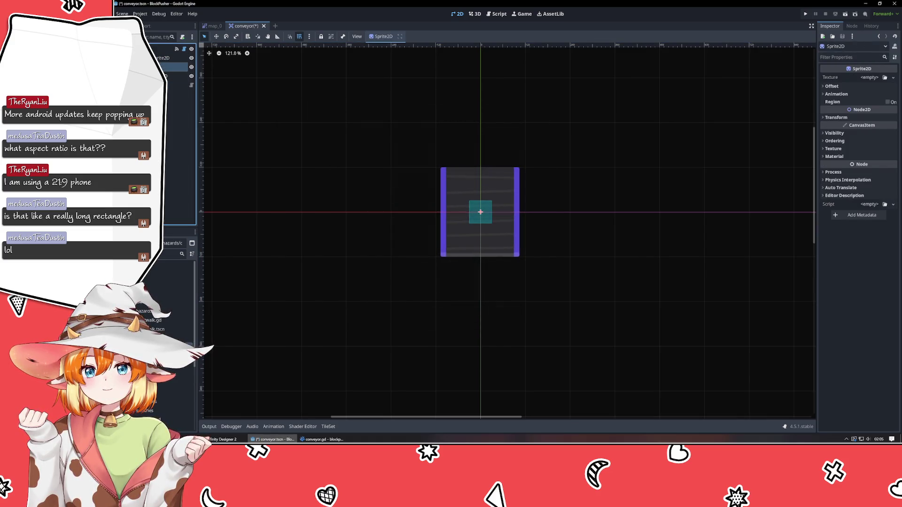
# - Hide the AnimatedSprite2D and assign Conveyor.png as the Sprite2D's texture
pyautogui.click(192, 58)
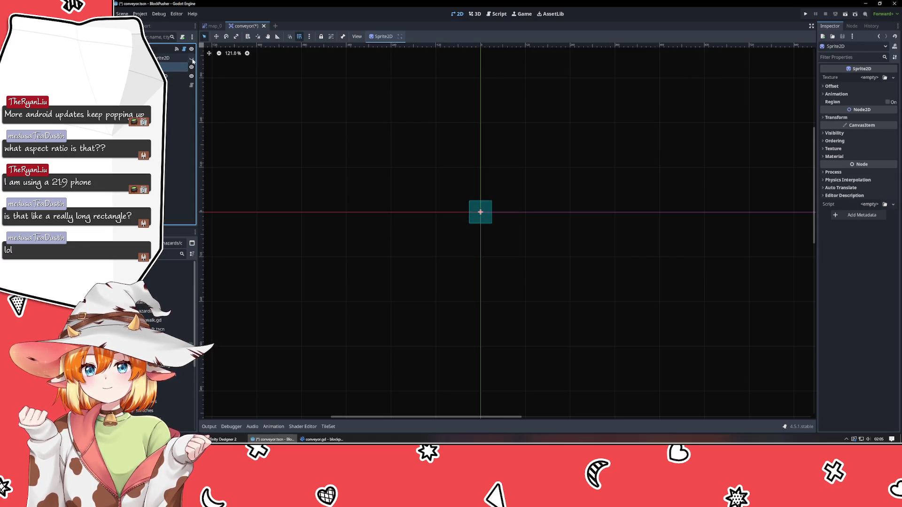
pyautogui.click(885, 78)
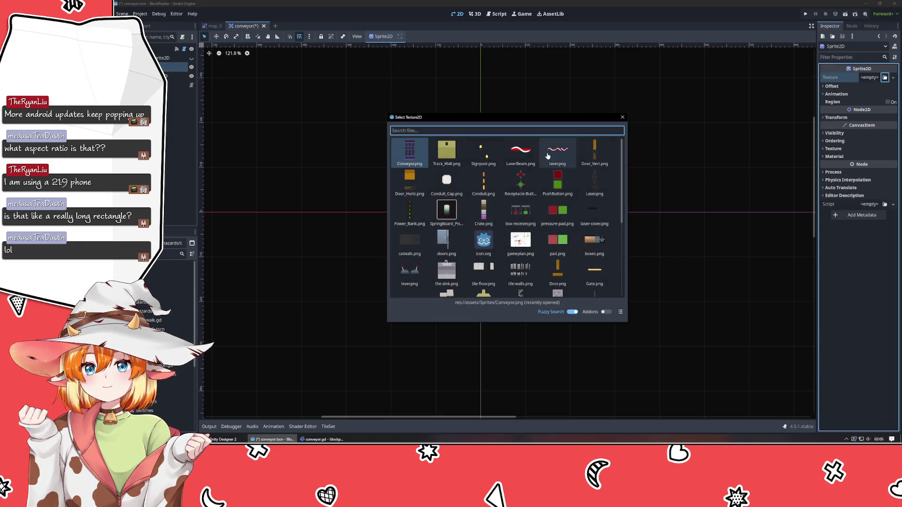
pyautogui.doubleClick(409, 161)
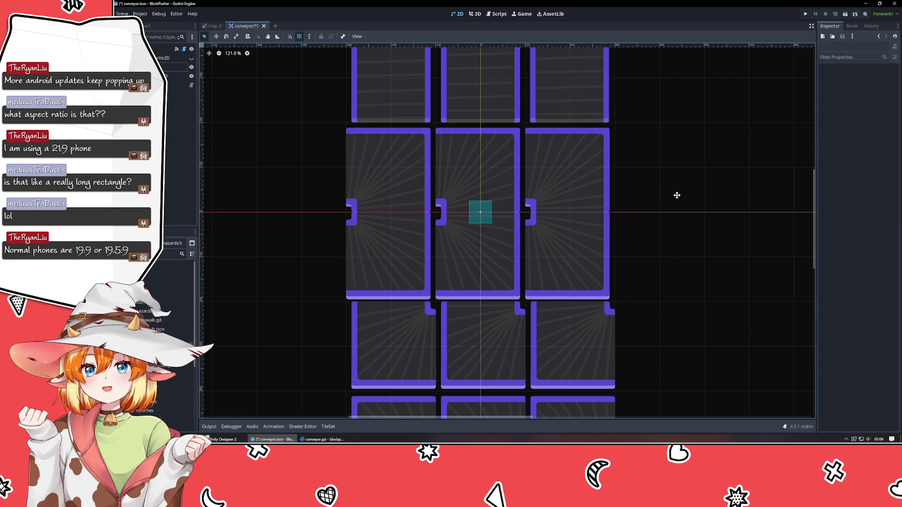
# - Split the Sprite2D sheet into 3 horizontal frames and several vertical frames
pyautogui.moveTo(676, 196); pyautogui.dragTo(671, 254)
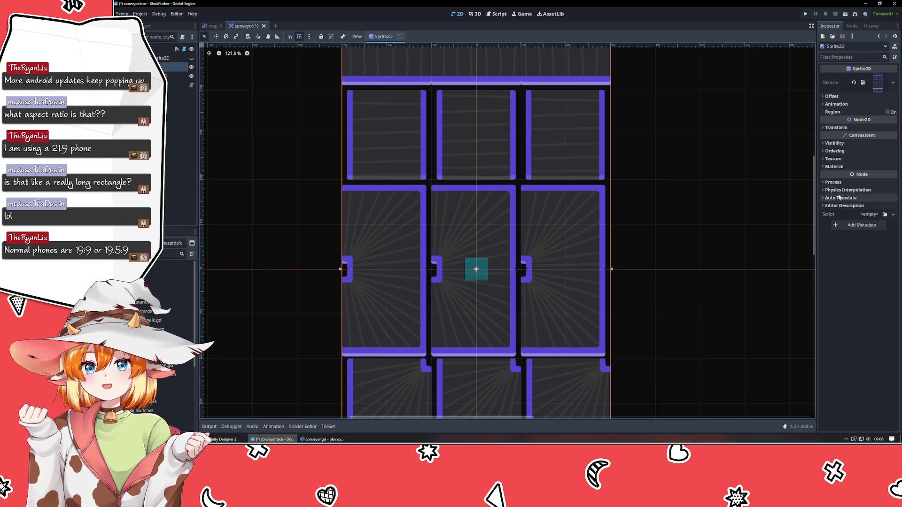
pyautogui.click(841, 104)
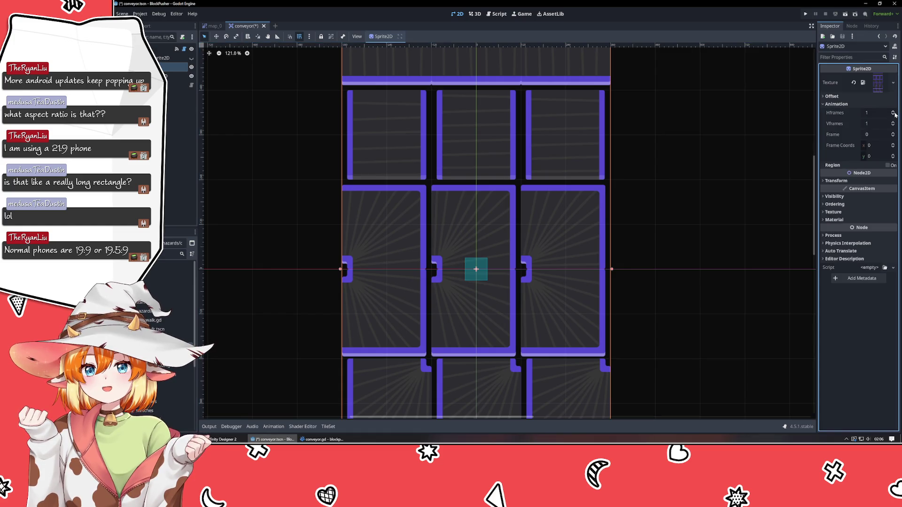
pyautogui.scroll(-4, 737, 146)
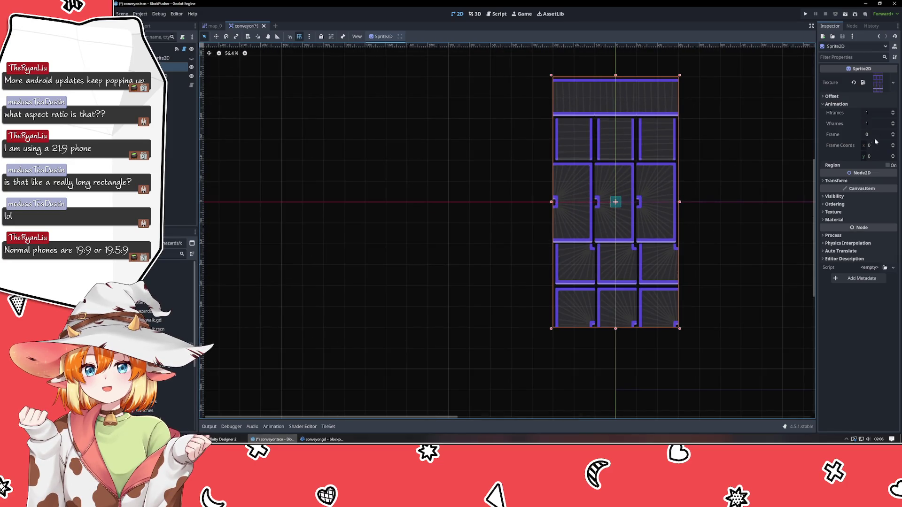
pyautogui.click(893, 112)
pyautogui.click(893, 112)
pyautogui.click(894, 111)
pyautogui.click(893, 112)
pyautogui.click(893, 112)
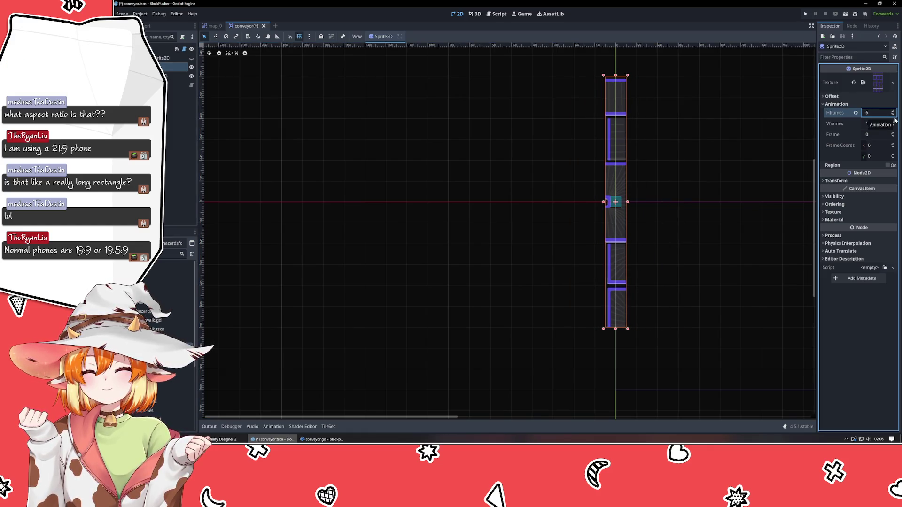
pyautogui.click(893, 114)
pyautogui.click(894, 115)
pyautogui.click(893, 115)
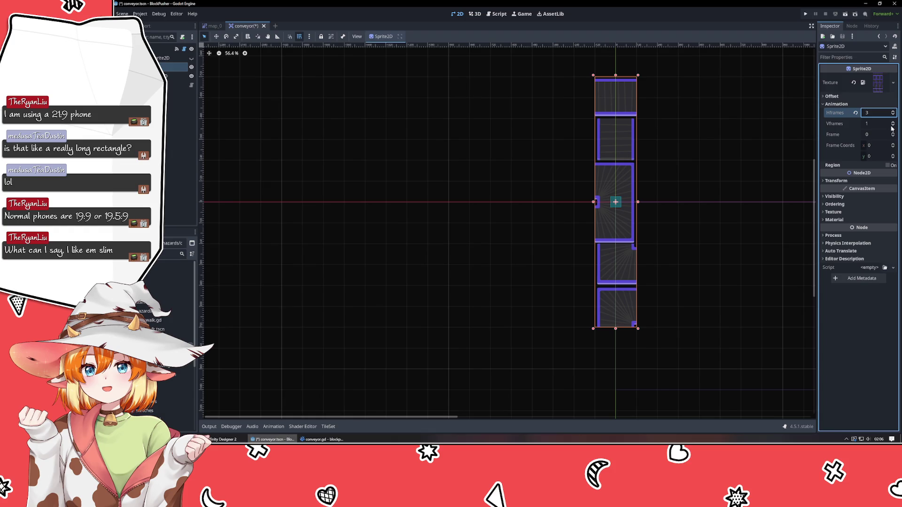
pyautogui.click(893, 121)
pyautogui.click(893, 121)
pyautogui.click(893, 121)
pyautogui.click(894, 122)
pyautogui.click(893, 121)
pyautogui.click(894, 121)
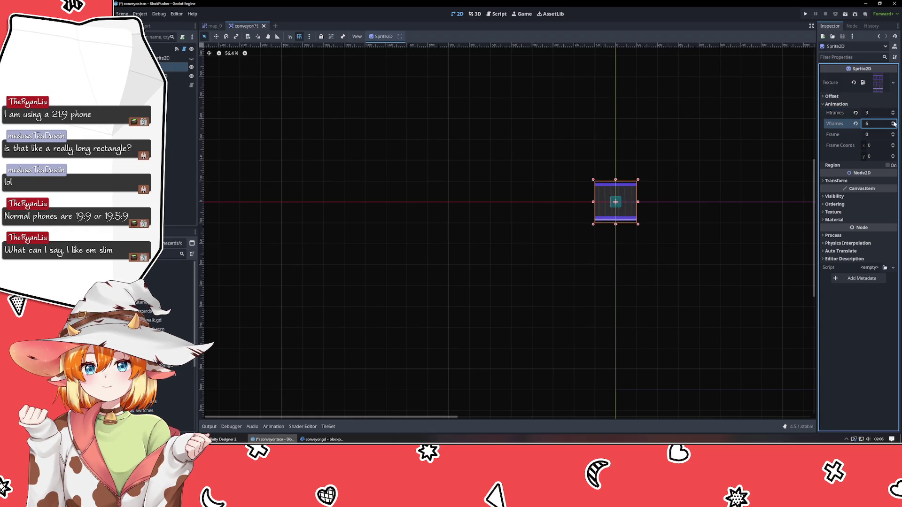
pyautogui.click(681, 186)
# - Zoom in on the conveyor sprite and save conveyor.tscn
pyautogui.scroll(5, 681, 186)
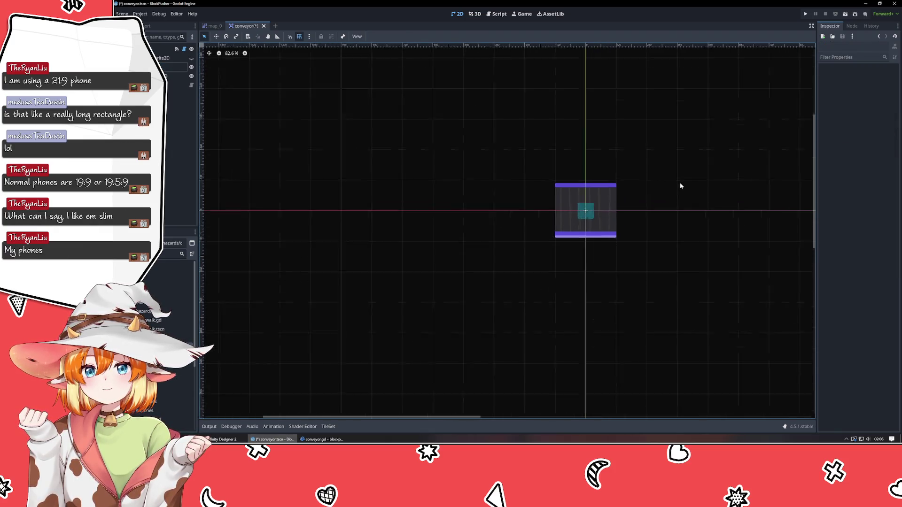
pyautogui.moveTo(545, 308)
pyautogui.mouseDown()
pyautogui.moveTo(447, 288)
pyautogui.moveTo(459, 298)
pyautogui.moveTo(458, 327)
pyautogui.mouseUp()
pyautogui.scroll(1, 449, 292)
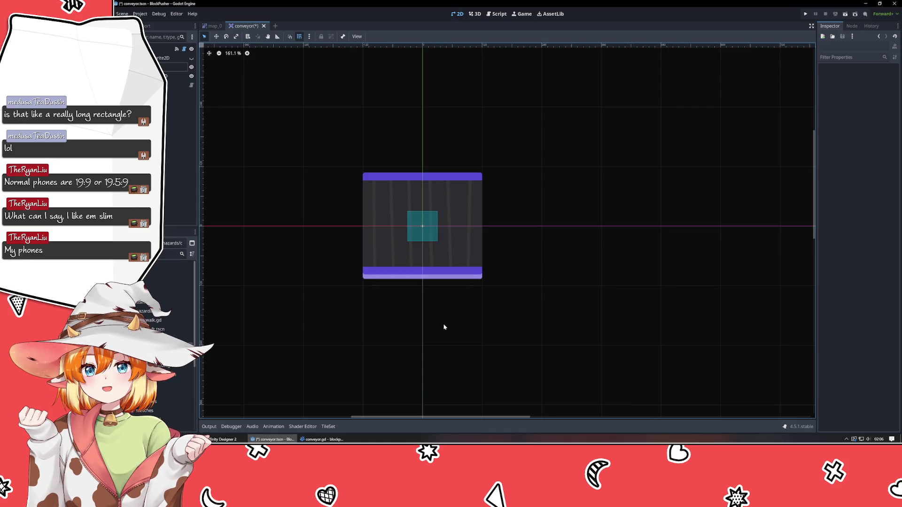
pyautogui.hotkey('ctrl', 's')
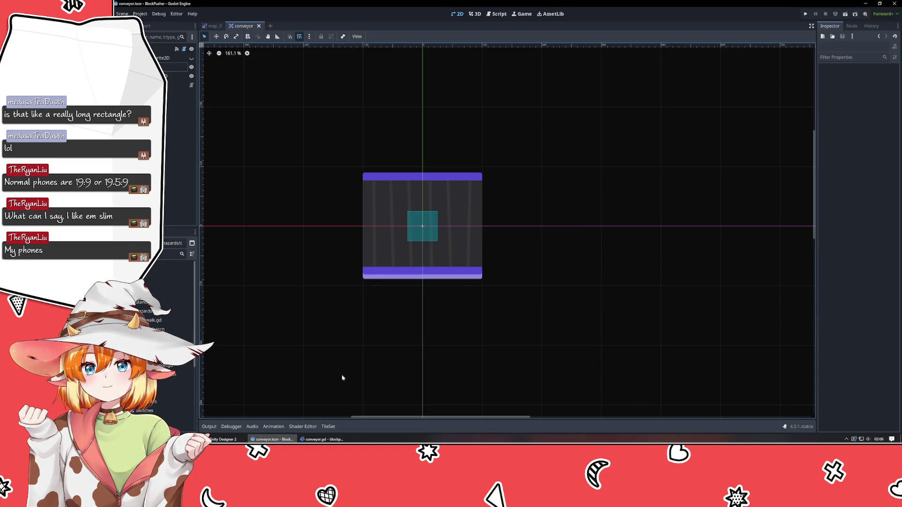
pyautogui.moveTo(311, 440)
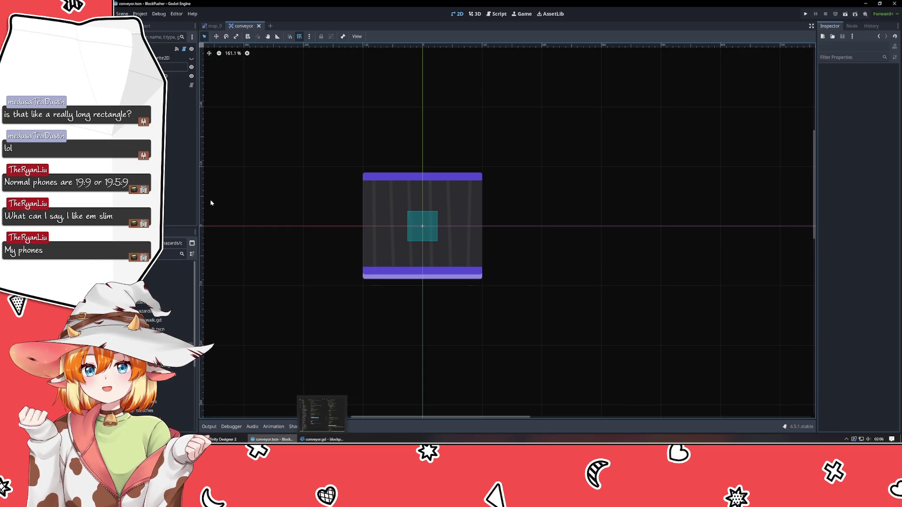
pyautogui.rightClick(141, 136)
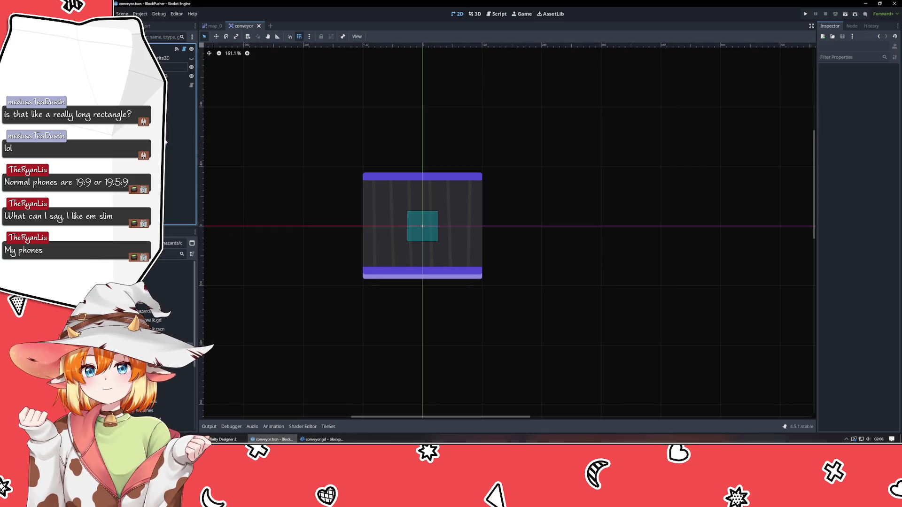
# - Add an AnimationPlayer child node to the conveyor scene
pyautogui.click(167, 140)
pyautogui.write('anima')
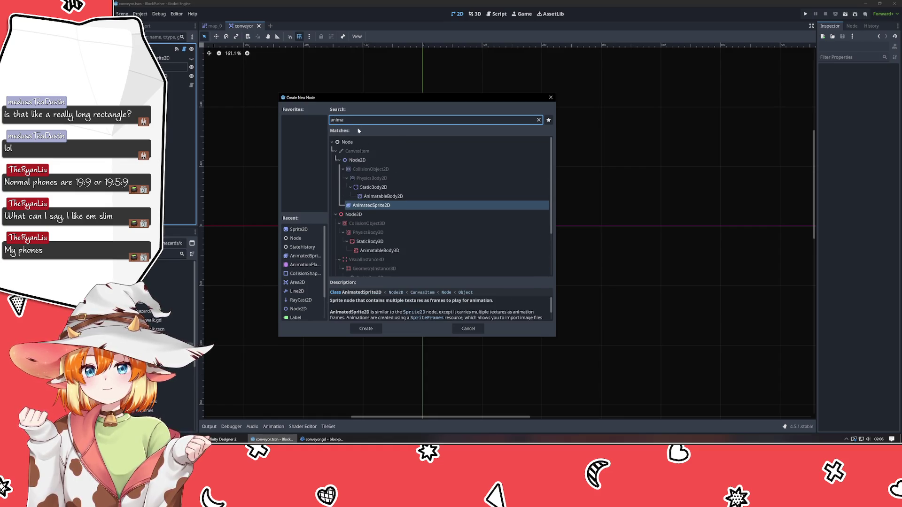
pyautogui.scroll(-2, 404, 211)
pyautogui.doubleClick(407, 262)
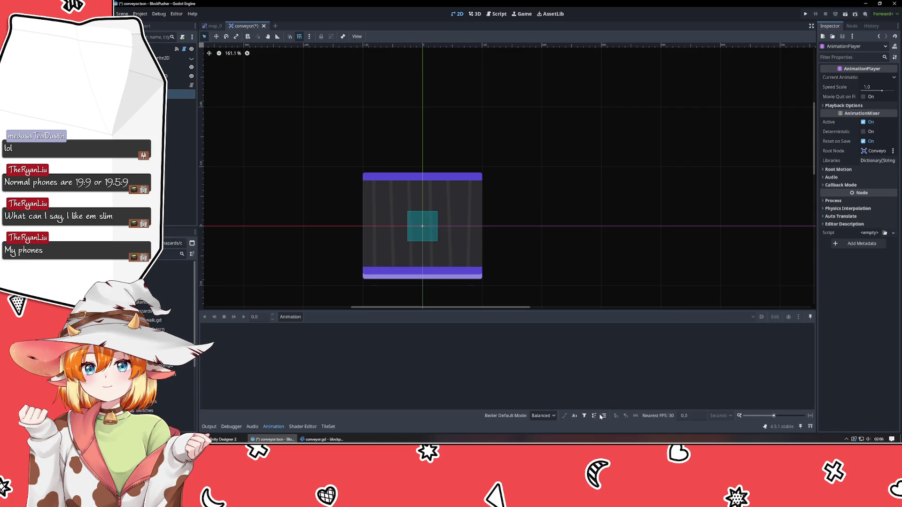
# - Create a new animation named 'convey' in the AnimationPlayer
pyautogui.click(291, 317)
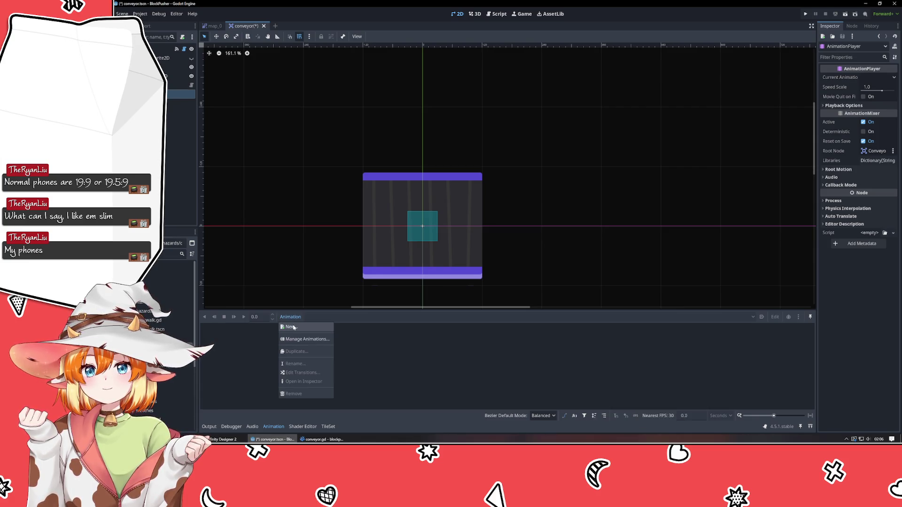
pyautogui.click(292, 327)
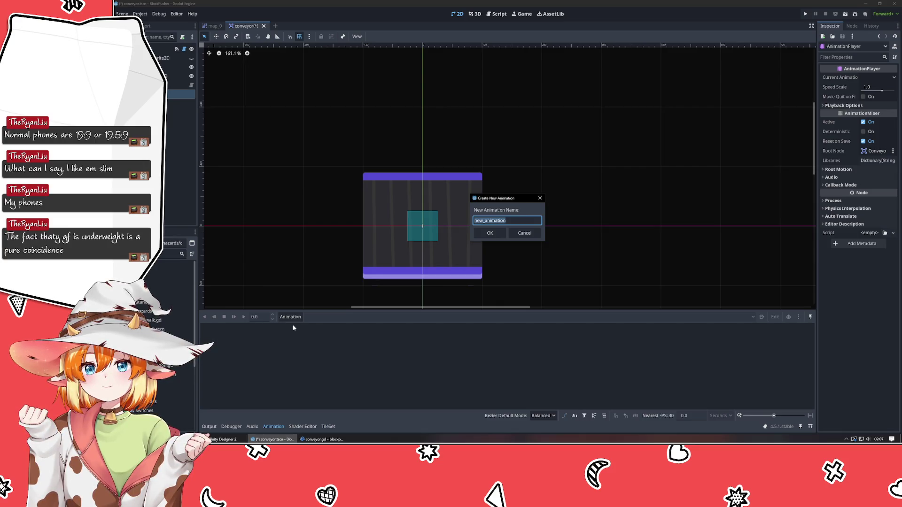
pyautogui.press('BackSpace')
pyautogui.write('conve')
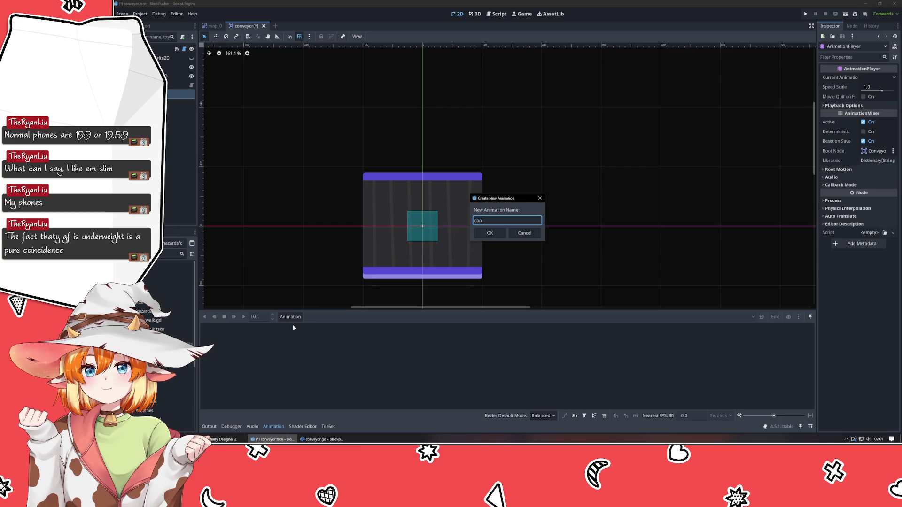
pyautogui.write('y')
pyautogui.press('Return')
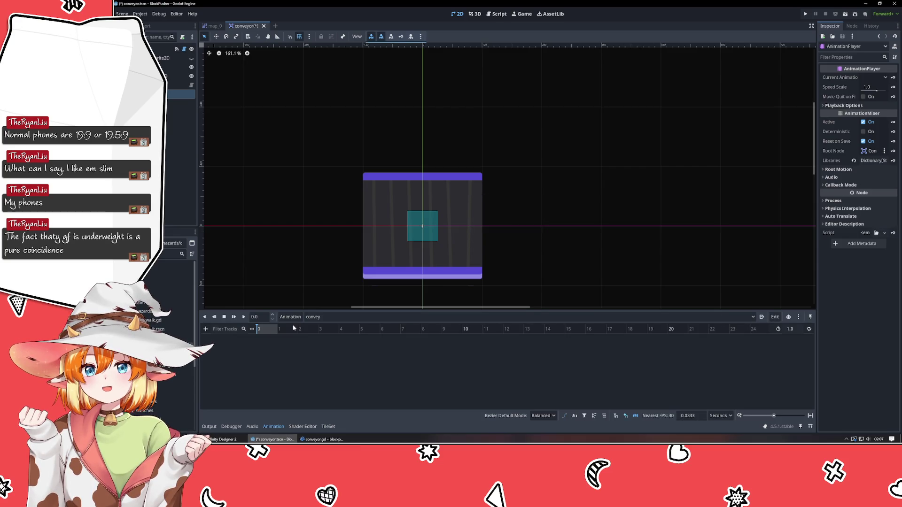
pyautogui.click(205, 329)
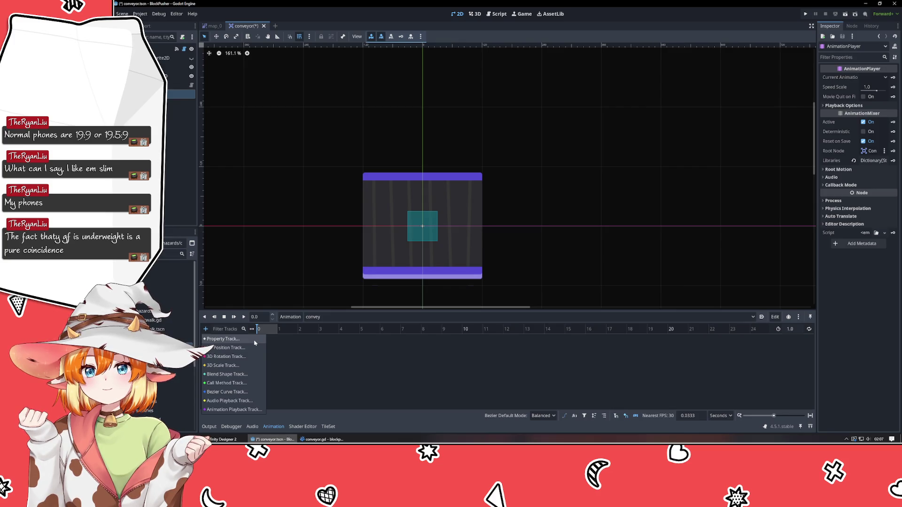
# - Add a Sprite2D frame property track to convey, deleting a misplaced test keyframe
pyautogui.click(254, 340)
pyautogui.doubleClick(481, 152)
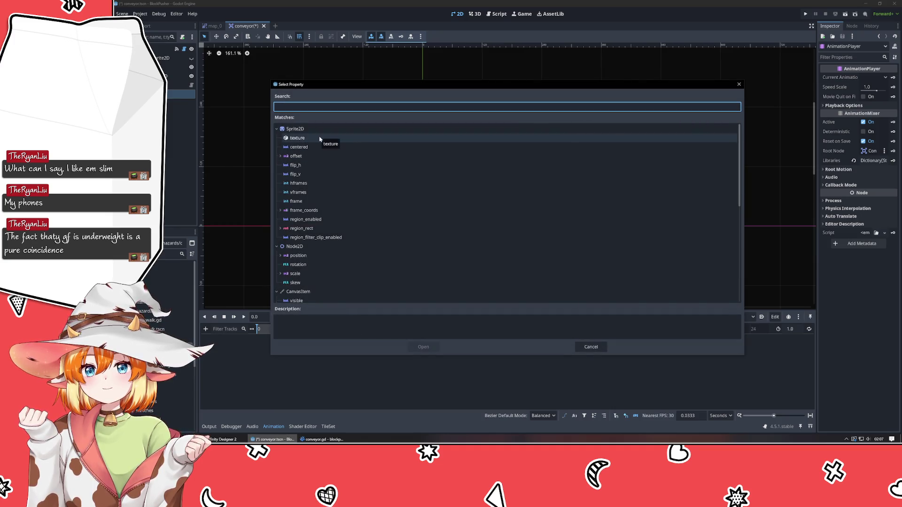
pyautogui.doubleClick(328, 201)
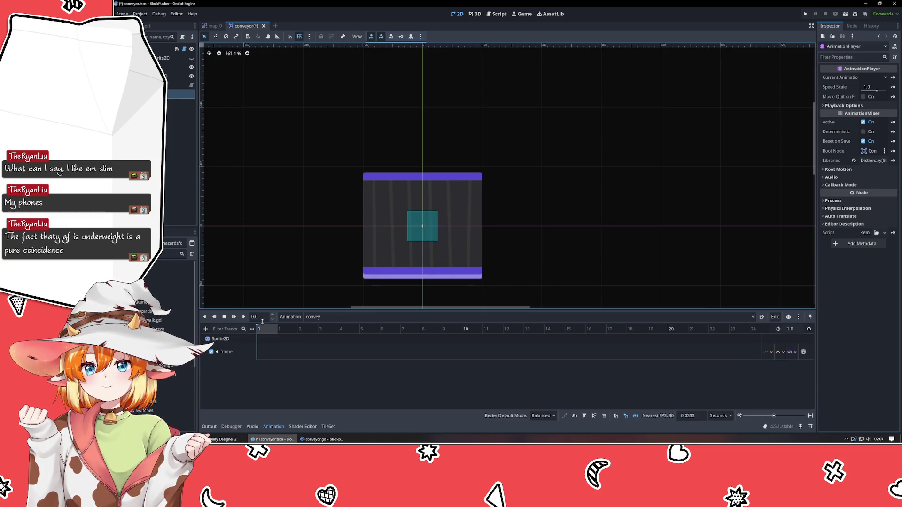
pyautogui.click(261, 351)
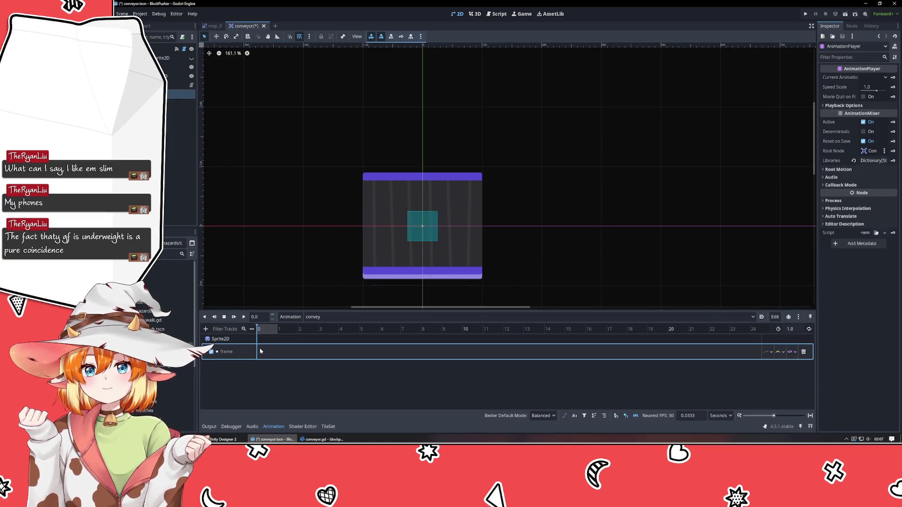
pyautogui.rightClick(270, 356)
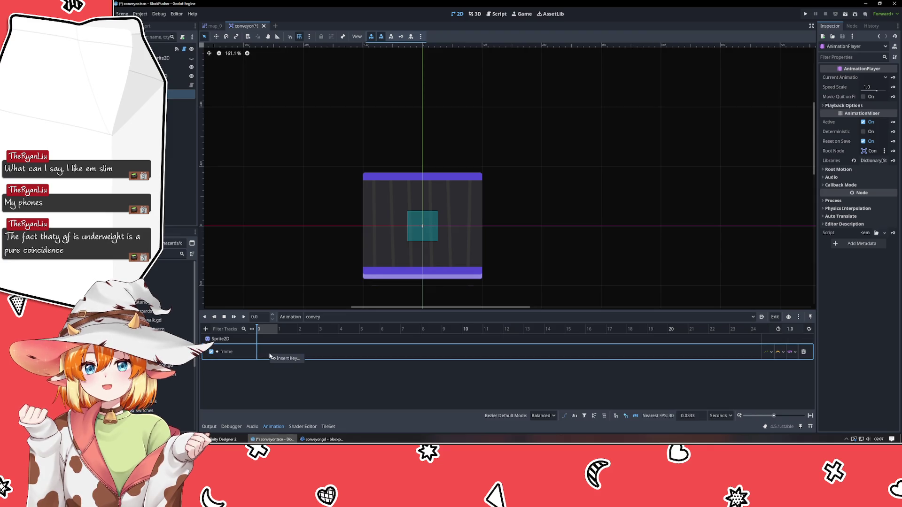
pyautogui.click(282, 360)
pyautogui.moveTo(278, 356)
pyautogui.mouseDown()
pyautogui.moveTo(259, 356)
pyautogui.moveTo(294, 356)
pyautogui.mouseUp()
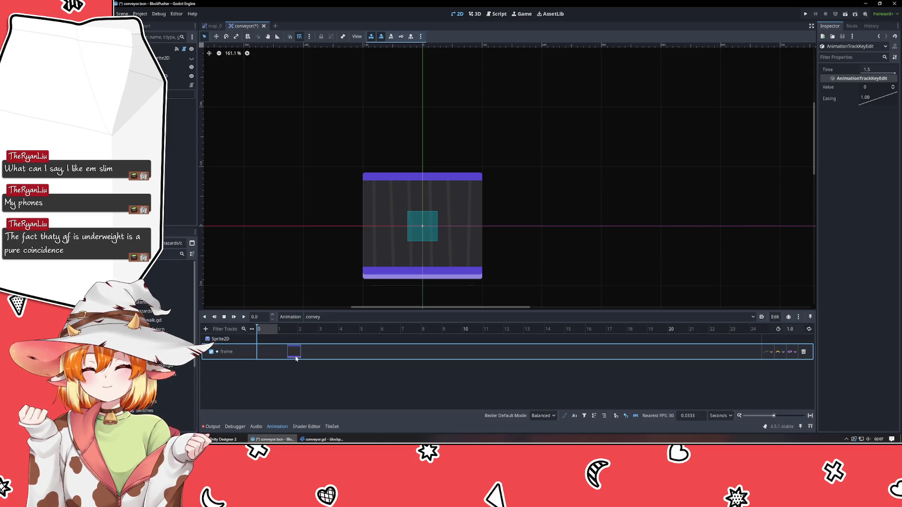
pyautogui.press('Delete')
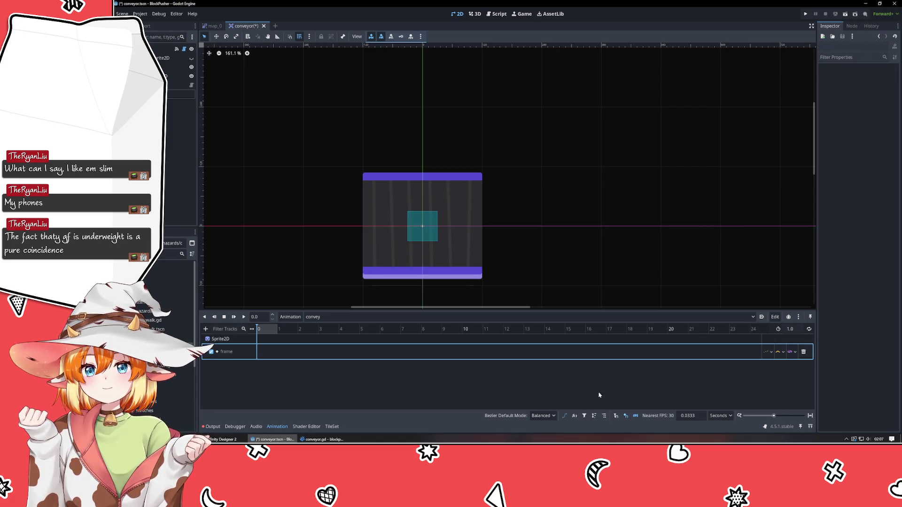
# - Keep whole-frame snapping, measure the timeline in frames, and fit it to the panel
pyautogui.click(798, 318)
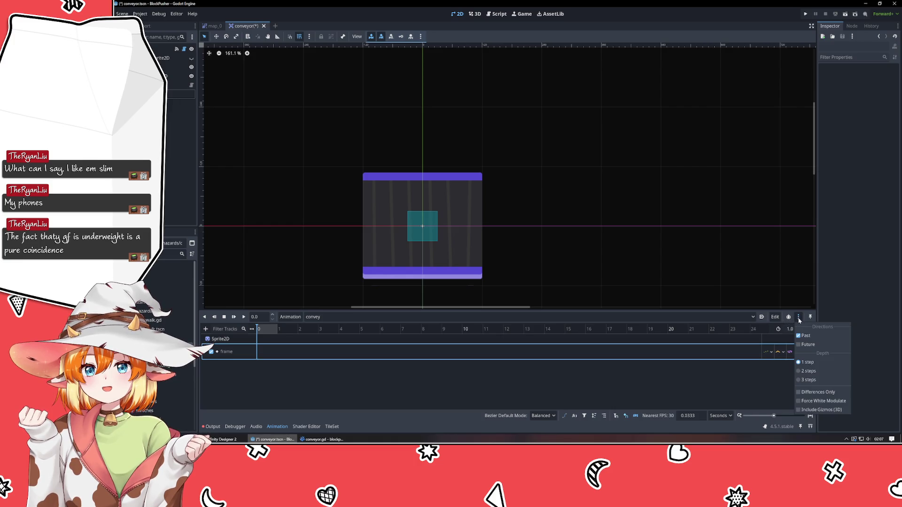
pyautogui.click(800, 320)
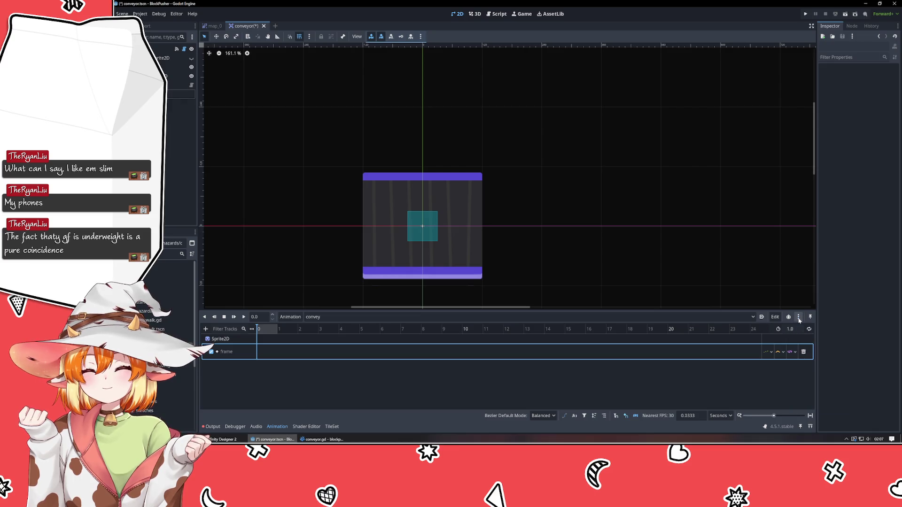
pyautogui.click(617, 418)
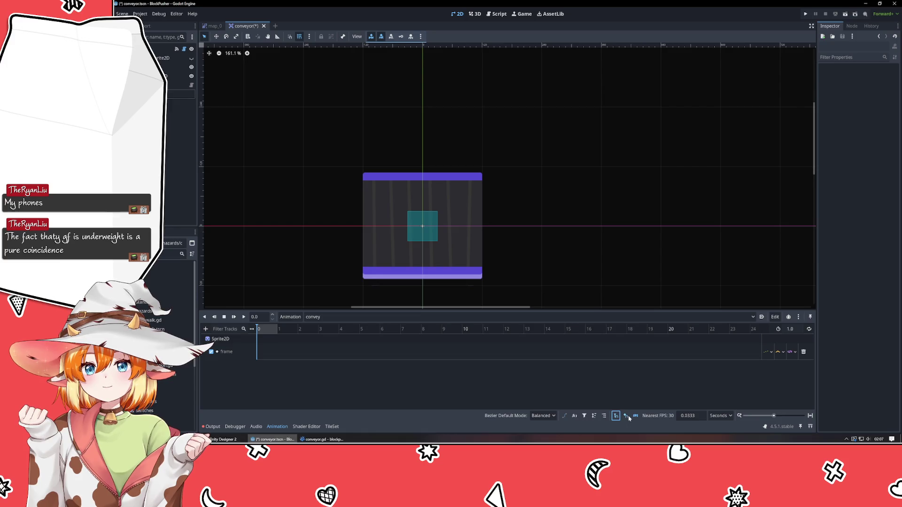
pyautogui.click(624, 417)
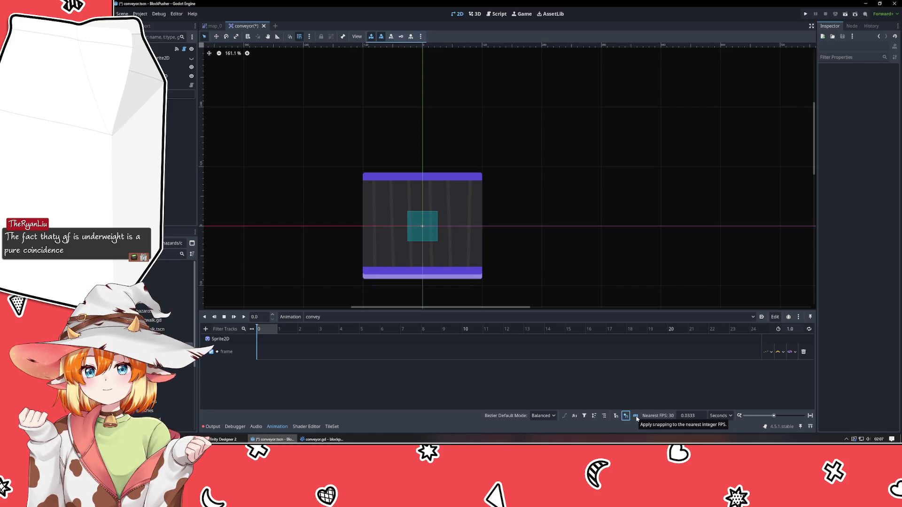
pyautogui.click(637, 418)
pyautogui.click(670, 417)
pyautogui.click(721, 416)
pyautogui.click(721, 430)
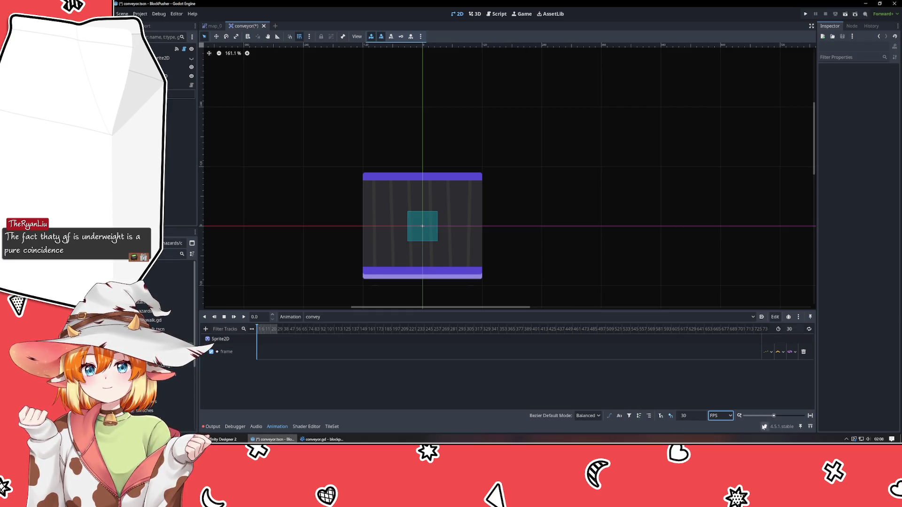
pyautogui.click(810, 416)
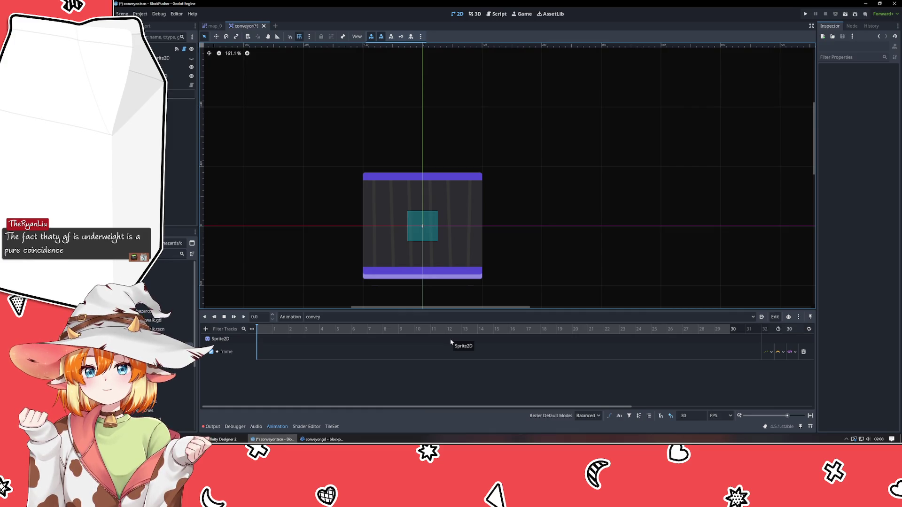
pyautogui.click(309, 356)
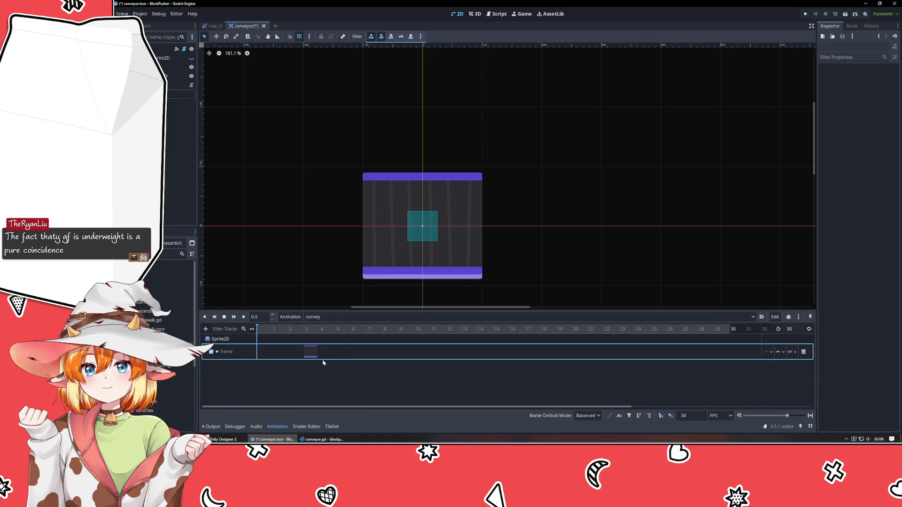
pyautogui.doubleClick(313, 355)
pyautogui.moveTo(313, 356); pyautogui.dragTo(266, 356)
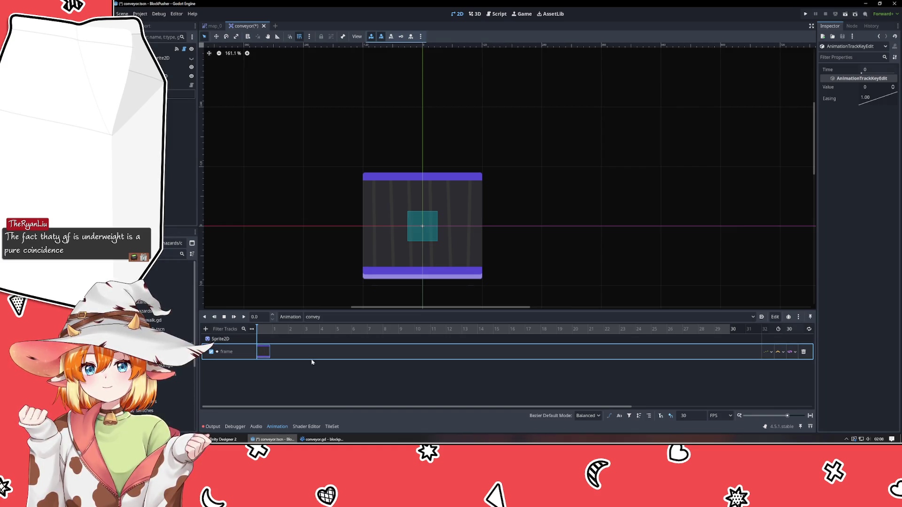
pyautogui.rightClick(325, 353)
pyautogui.click(312, 372)
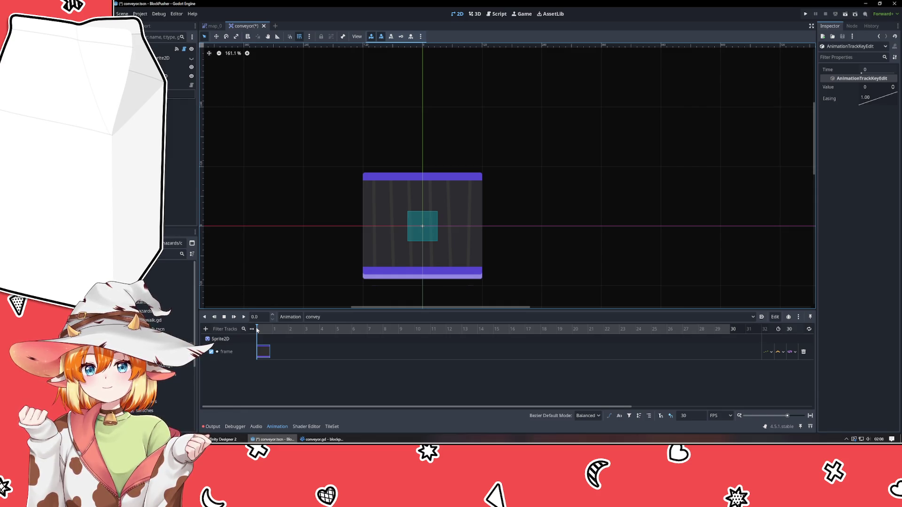
pyautogui.click(177, 67)
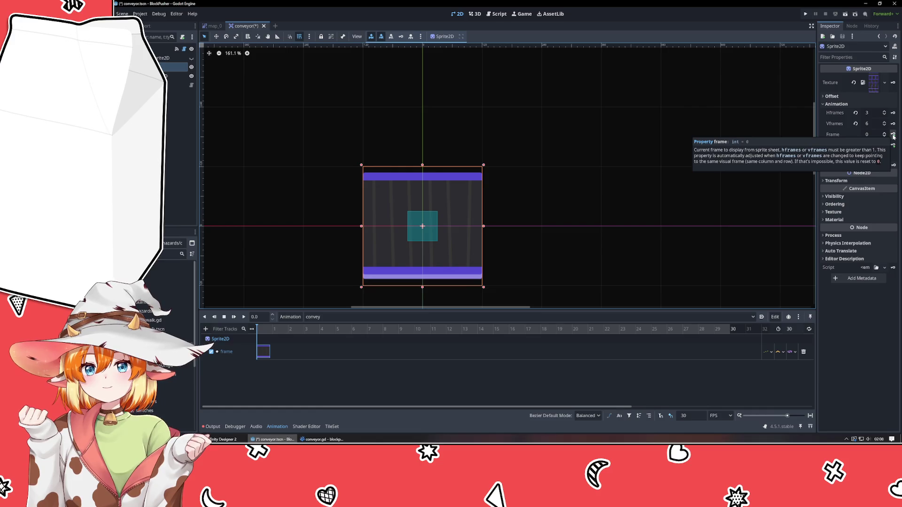
pyautogui.click(893, 135)
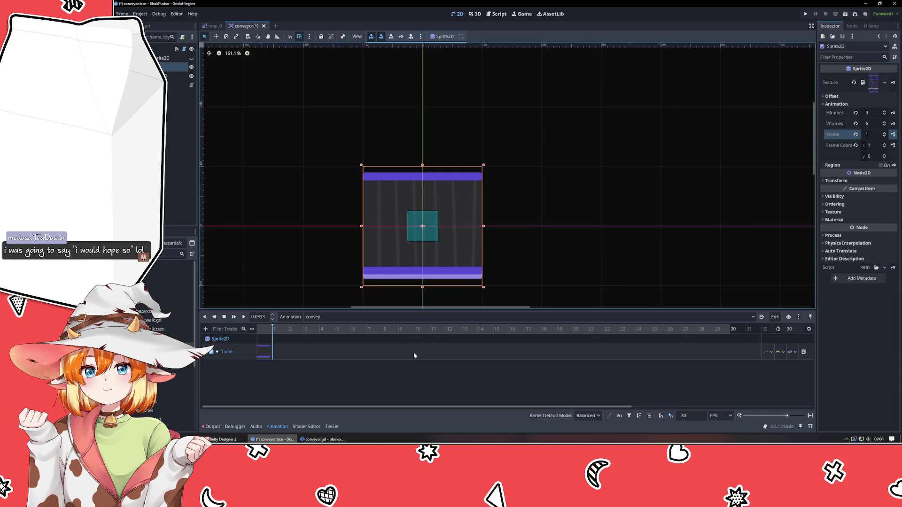
pyautogui.click(893, 135)
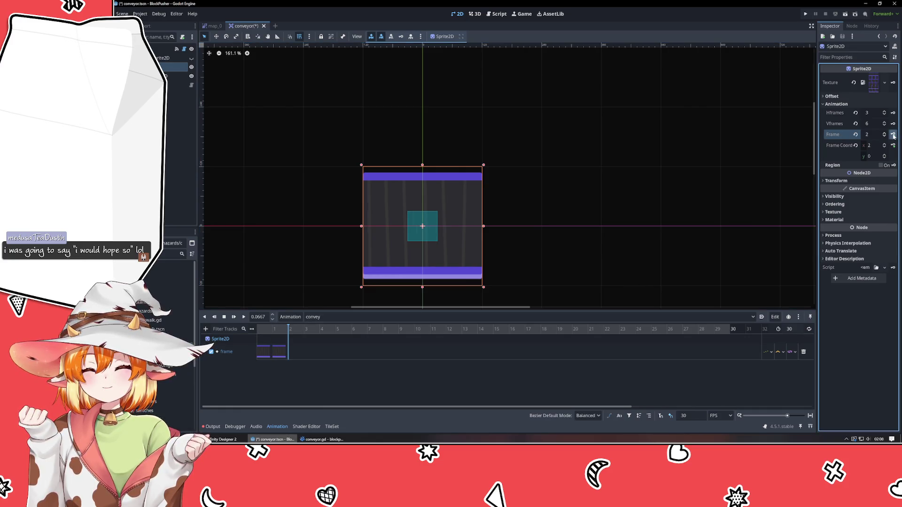
pyautogui.click(893, 135)
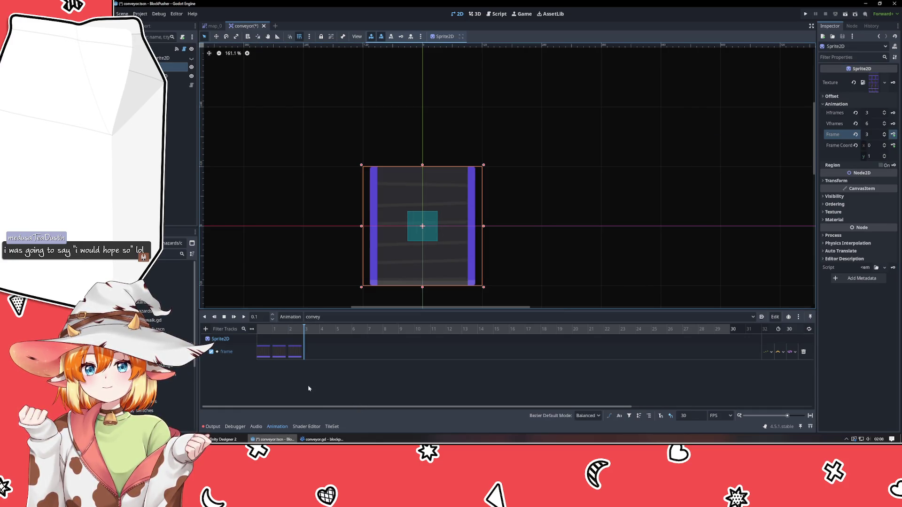
pyautogui.hotkey('shift', 'd')
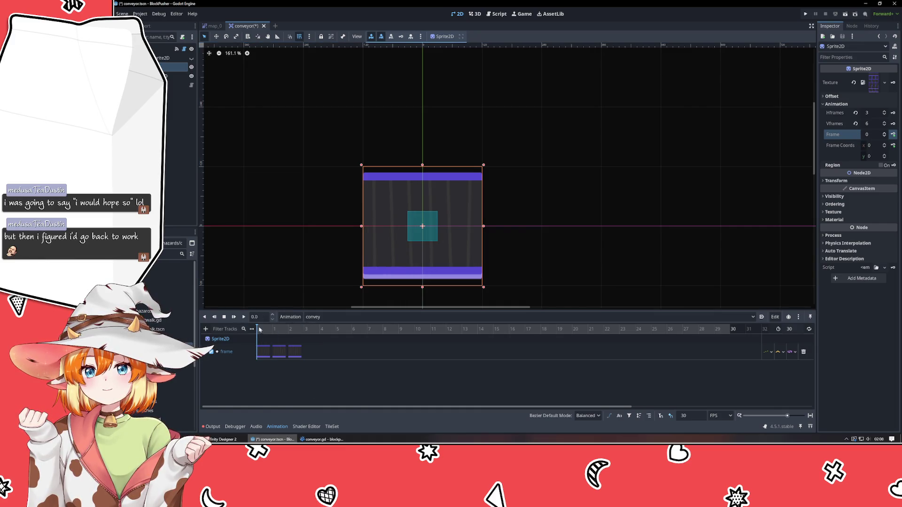
pyautogui.moveTo(258, 329)
pyautogui.mouseDown()
pyautogui.moveTo(375, 337)
pyautogui.moveTo(256, 334)
pyautogui.mouseUp()
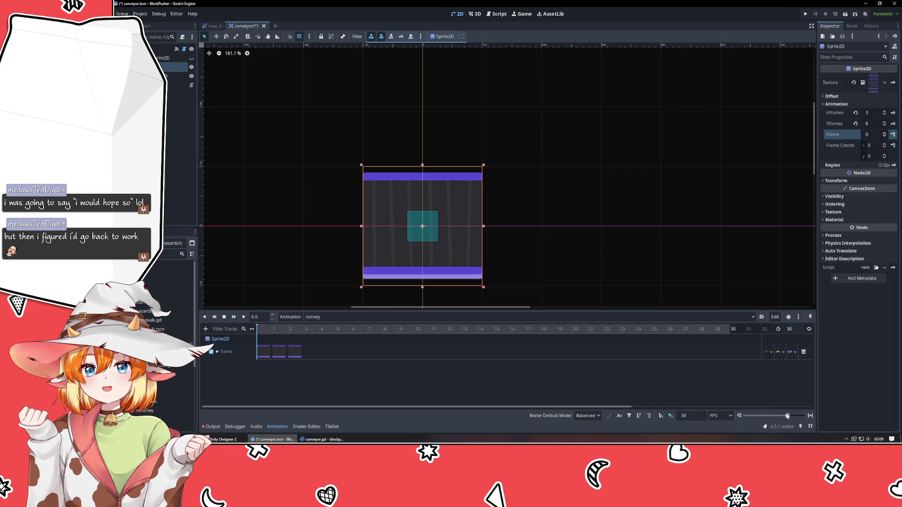
pyautogui.click(243, 318)
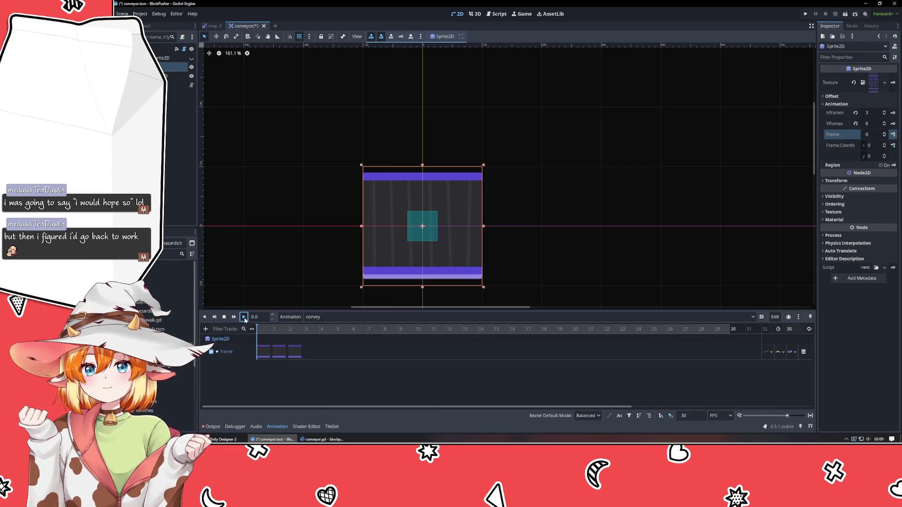
# - Set the convey animation length to 3 and preview it
pyautogui.click(224, 317)
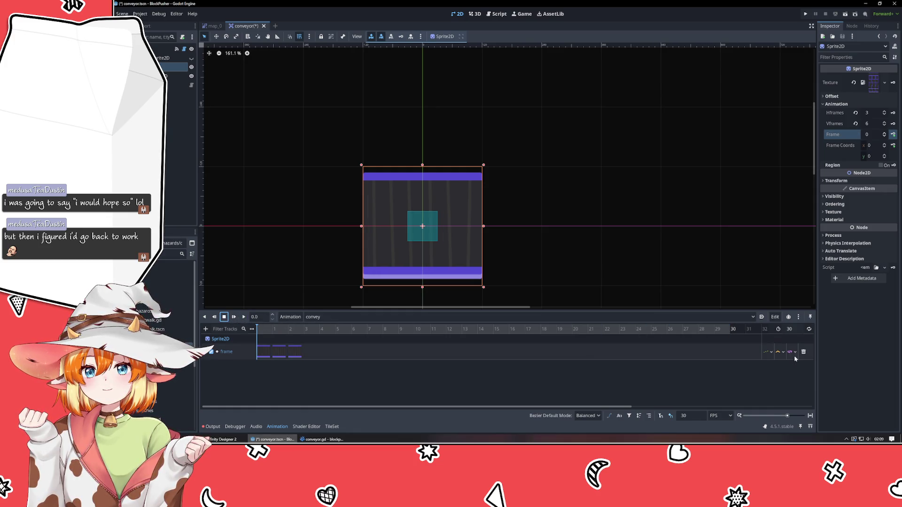
pyautogui.click(792, 329)
pyautogui.write('3')
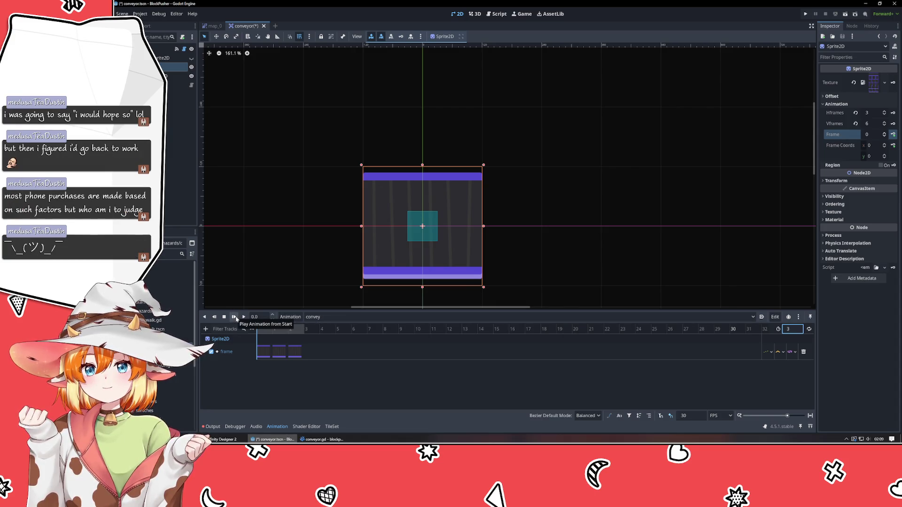
pyautogui.click(243, 318)
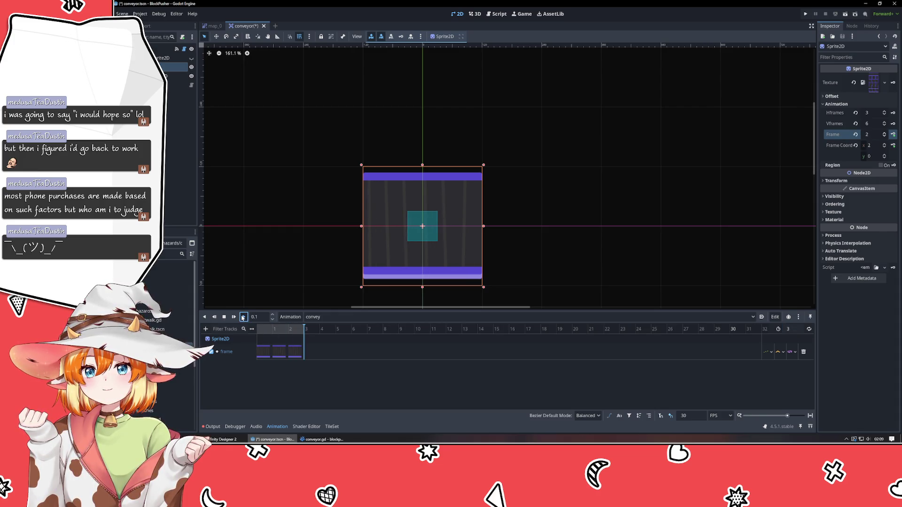
# - Try a 5 FPS timeline, then restore it to 30 FPS and rewind
pyautogui.click(705, 419)
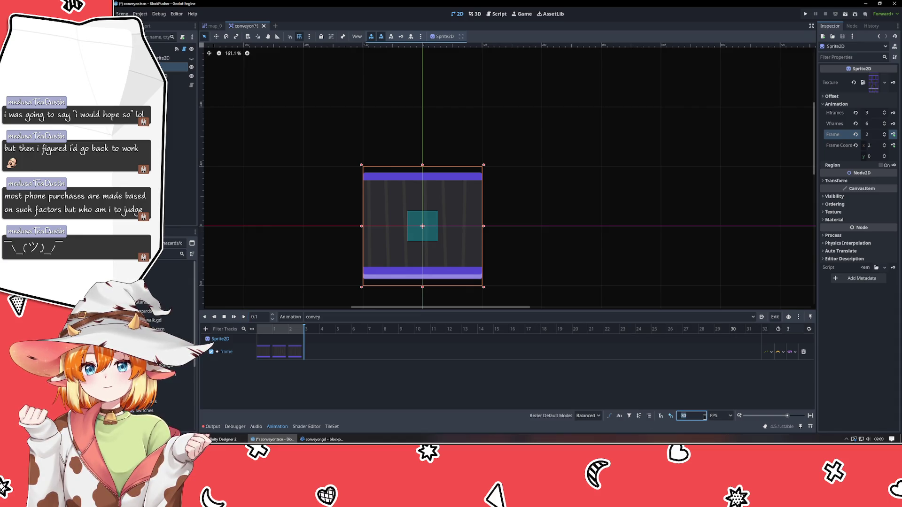
pyautogui.press('Return')
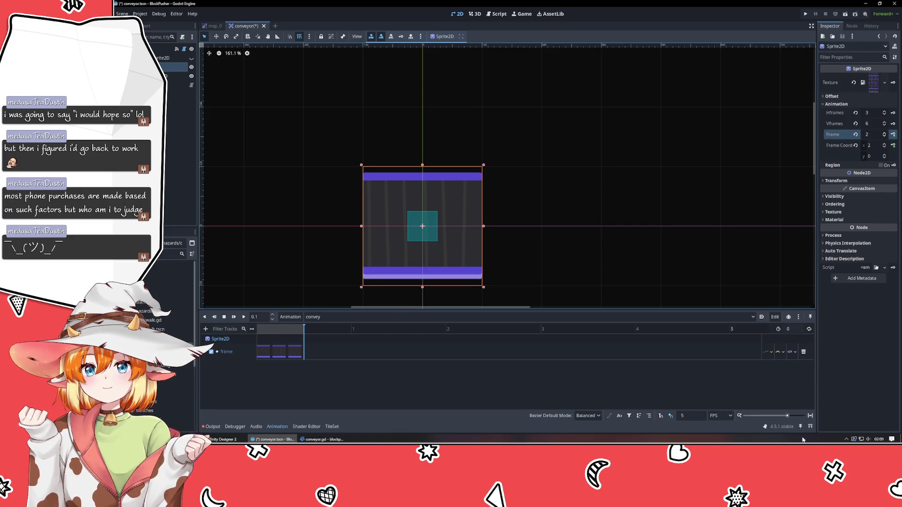
pyautogui.click(687, 418)
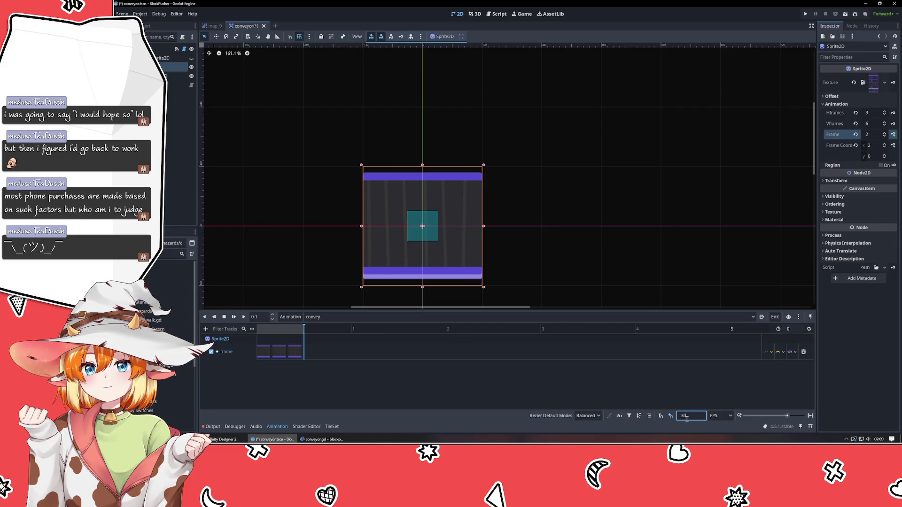
pyautogui.press('Return')
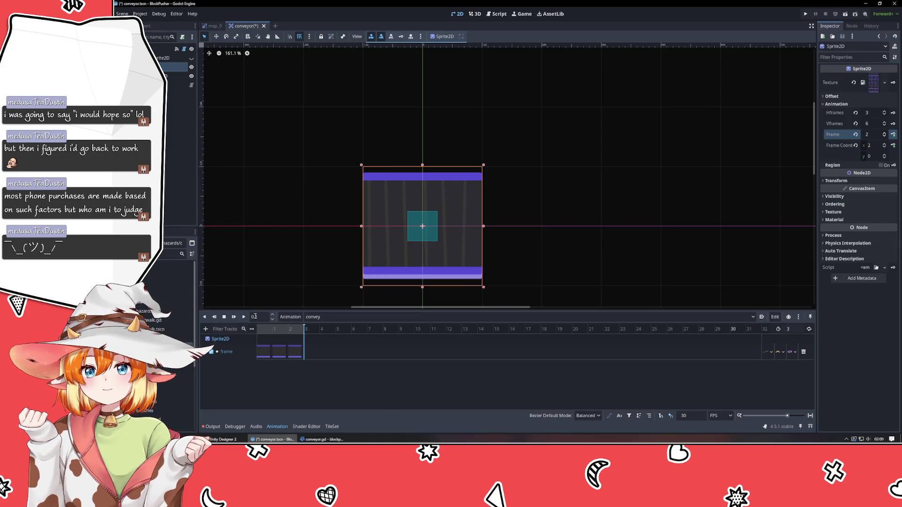
pyautogui.click(254, 330)
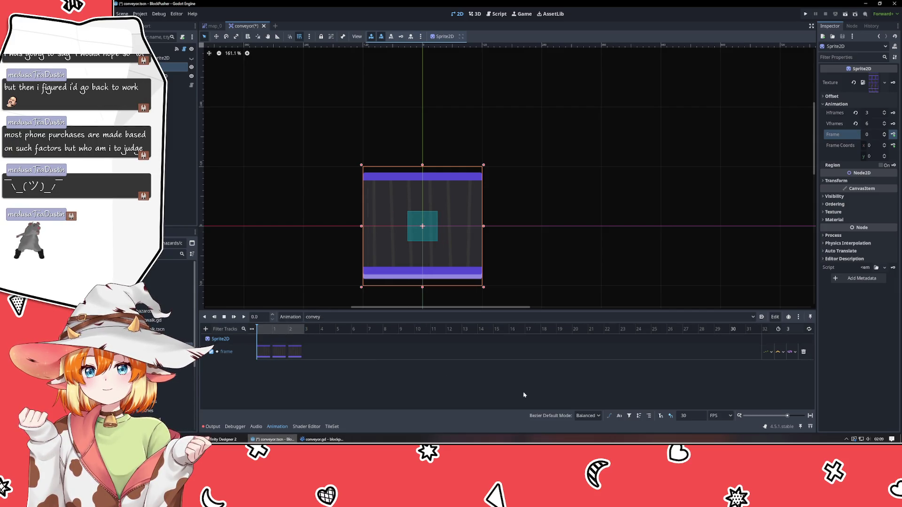
# - Snap the selected frame keys, leaving the animation length at 3
pyautogui.click(798, 318)
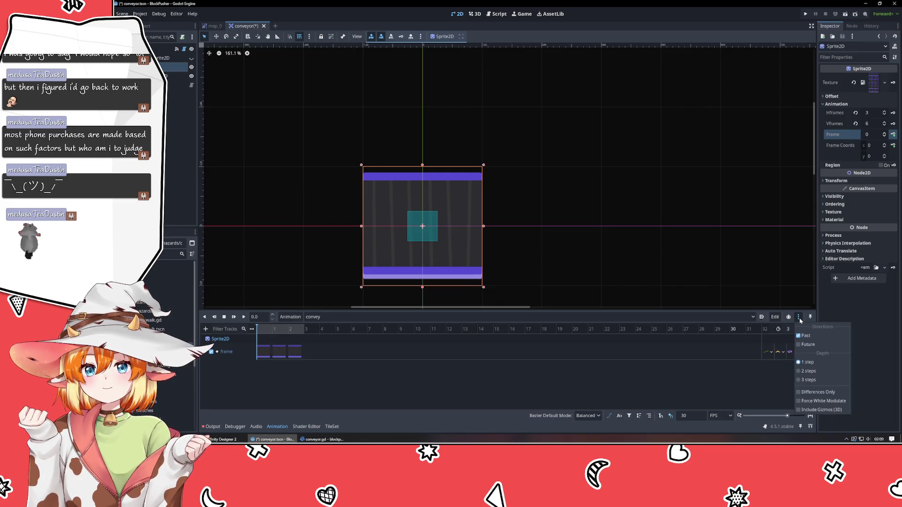
pyautogui.click(671, 382)
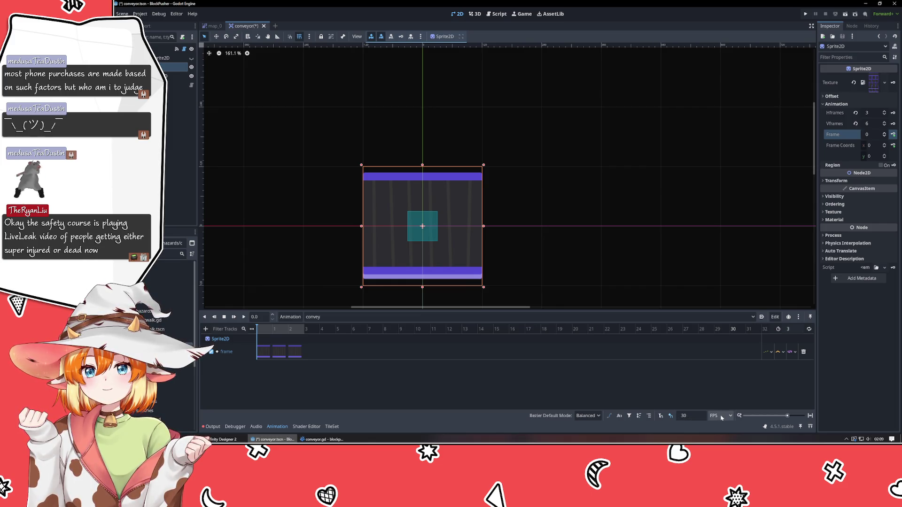
pyautogui.click(671, 417)
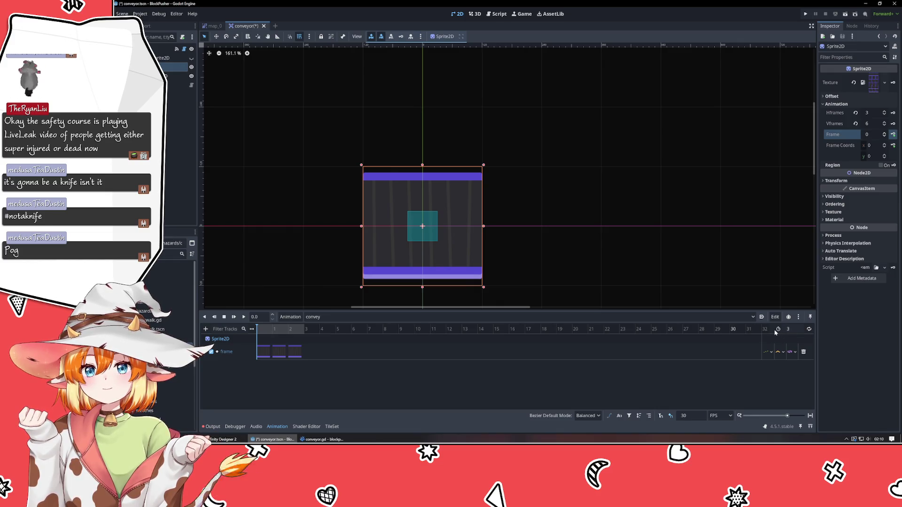
pyautogui.click(789, 329)
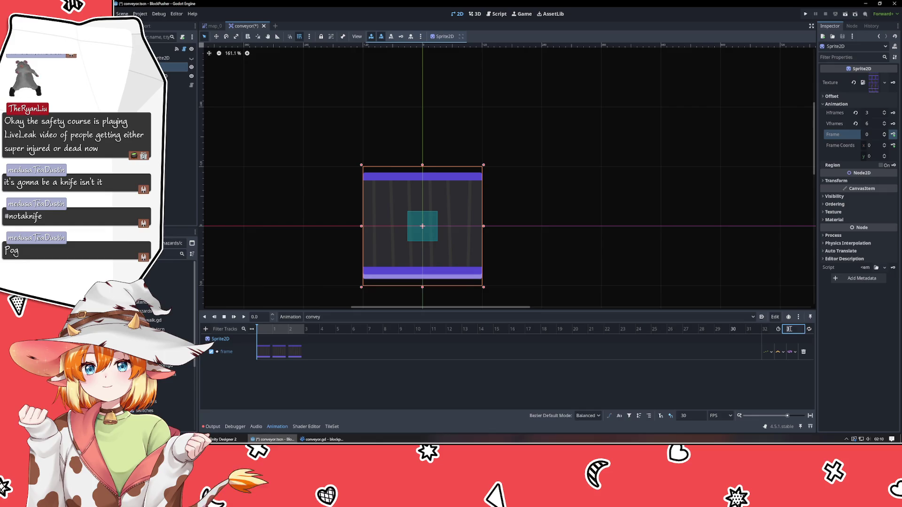
pyautogui.click(761, 396)
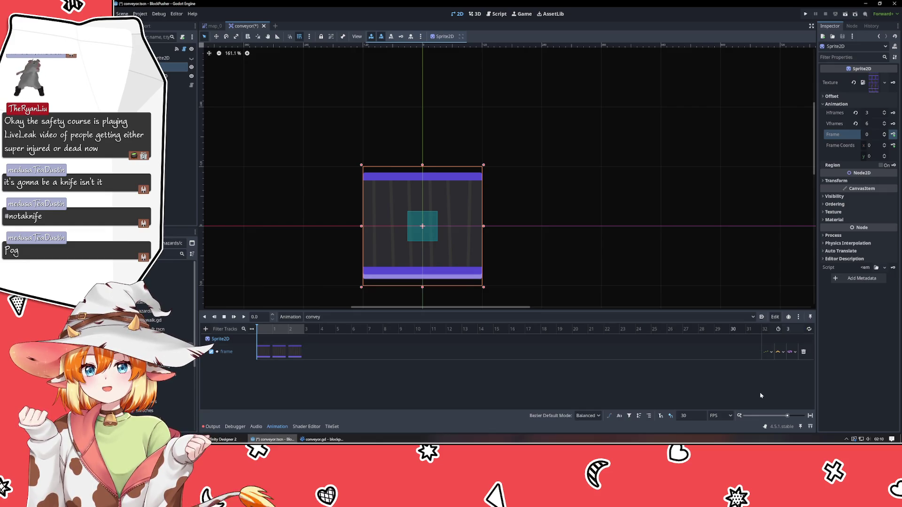
# - Set onion-skin depth to 3 steps, turn on looping, and preview the loop
pyautogui.click(798, 318)
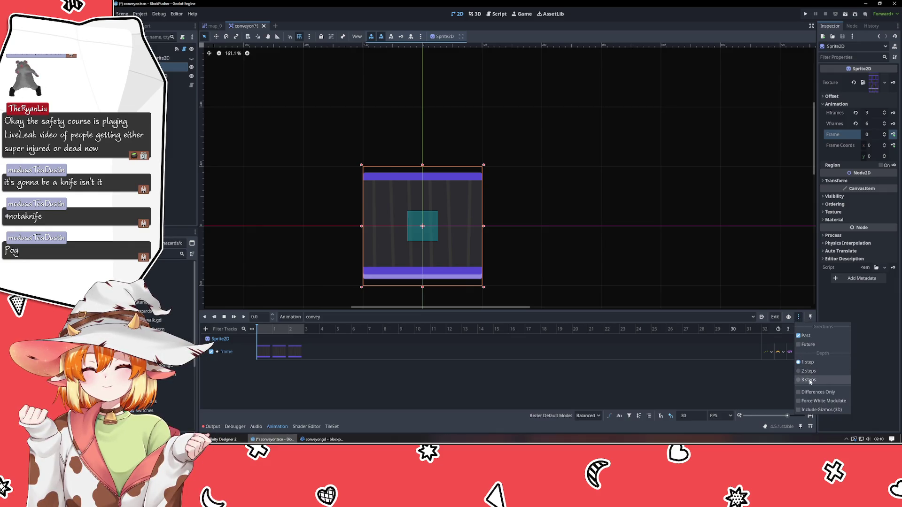
pyautogui.click(809, 380)
pyautogui.click(798, 318)
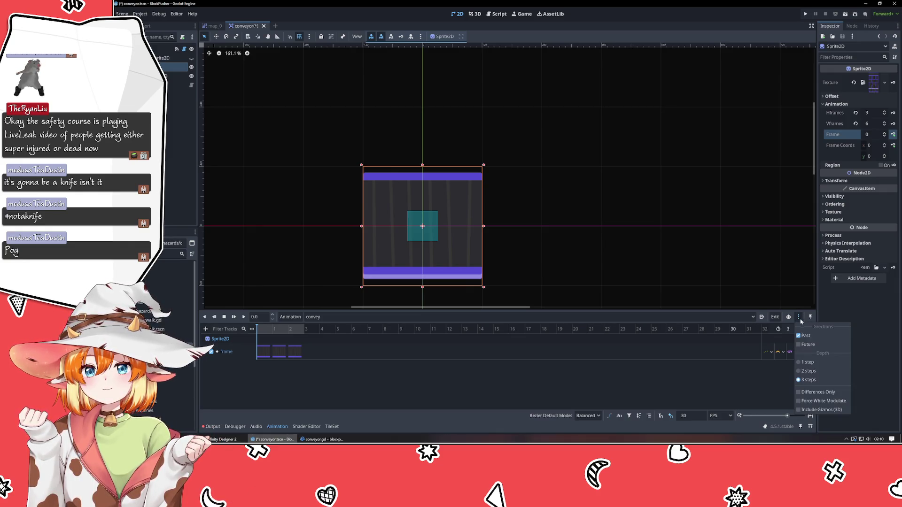
pyautogui.click(809, 363)
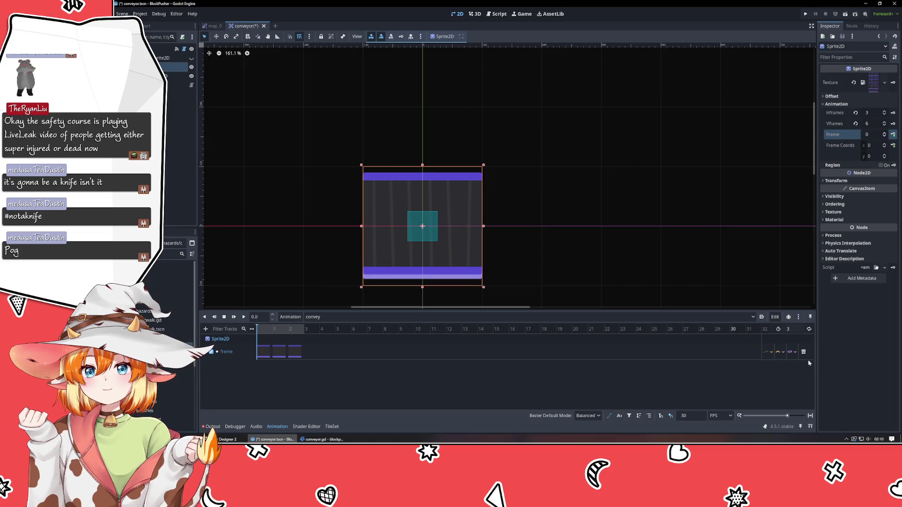
pyautogui.click(810, 331)
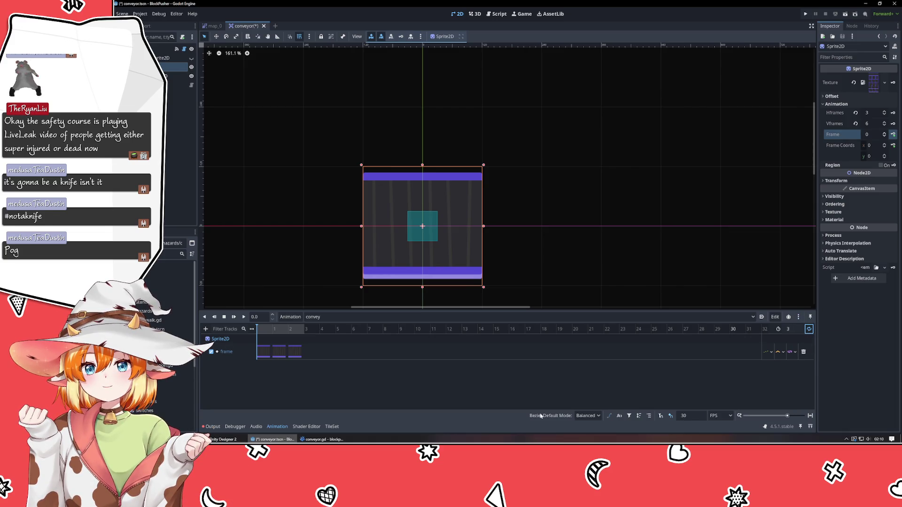
pyautogui.click(244, 319)
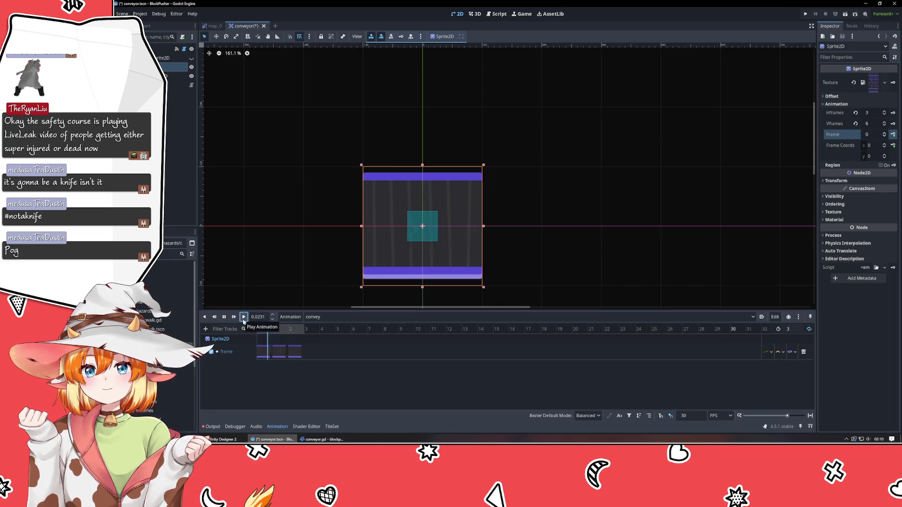
pyautogui.click(225, 318)
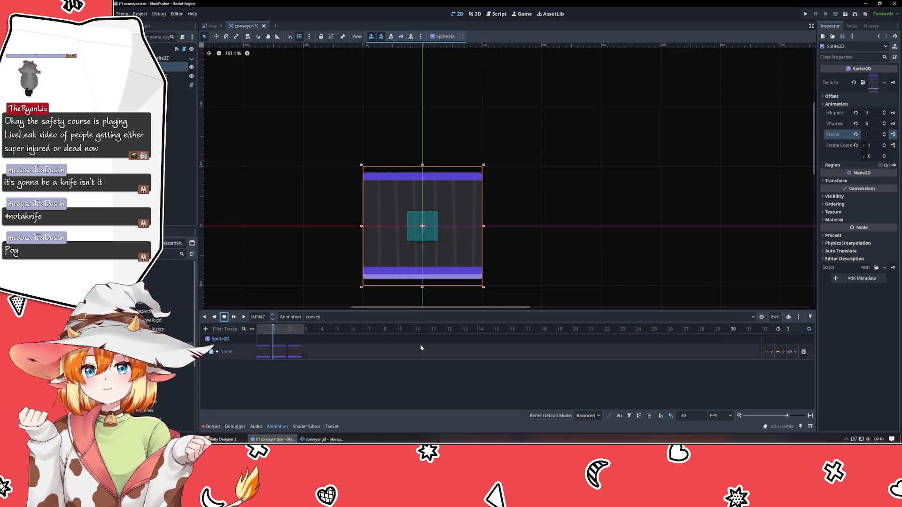
# - Set the length to 30 frames and move the second key to frame 10
pyautogui.click(789, 329)
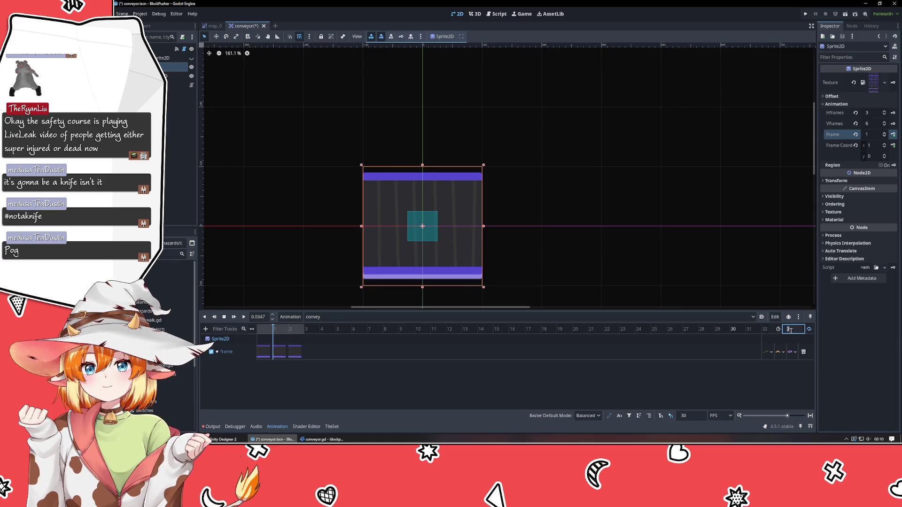
pyautogui.write('0')
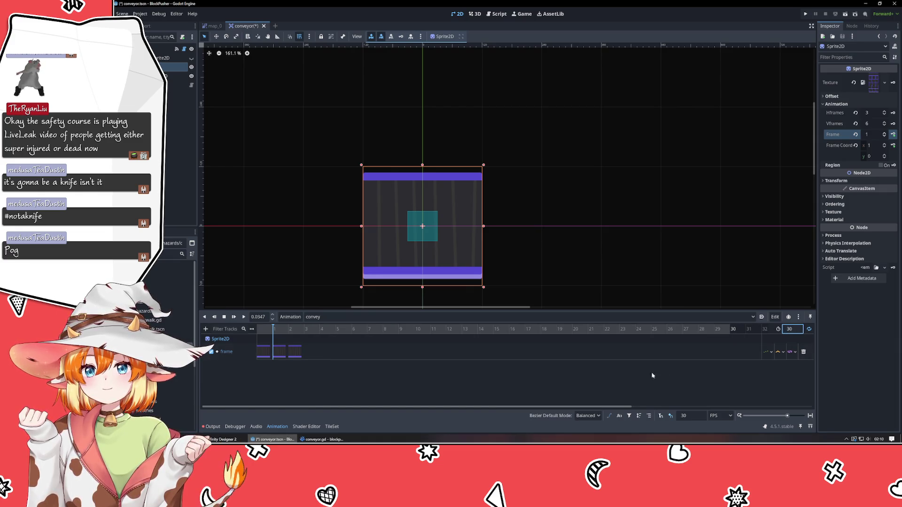
pyautogui.moveTo(284, 353); pyautogui.dragTo(427, 356)
# - Move the third frame key to frame 20 and preview the respaced loop
pyautogui.moveTo(294, 352)
pyautogui.mouseDown()
pyautogui.moveTo(596, 357)
pyautogui.moveTo(579, 356)
pyautogui.mouseUp()
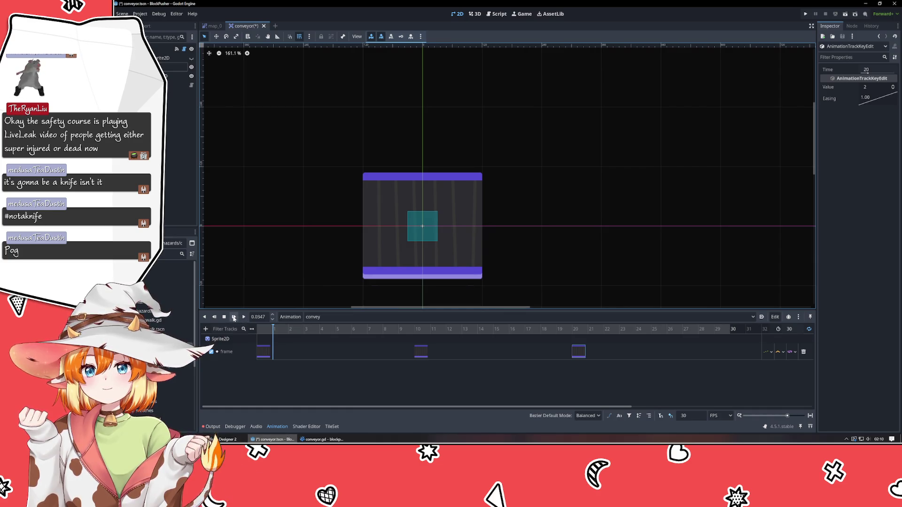
pyautogui.click(234, 318)
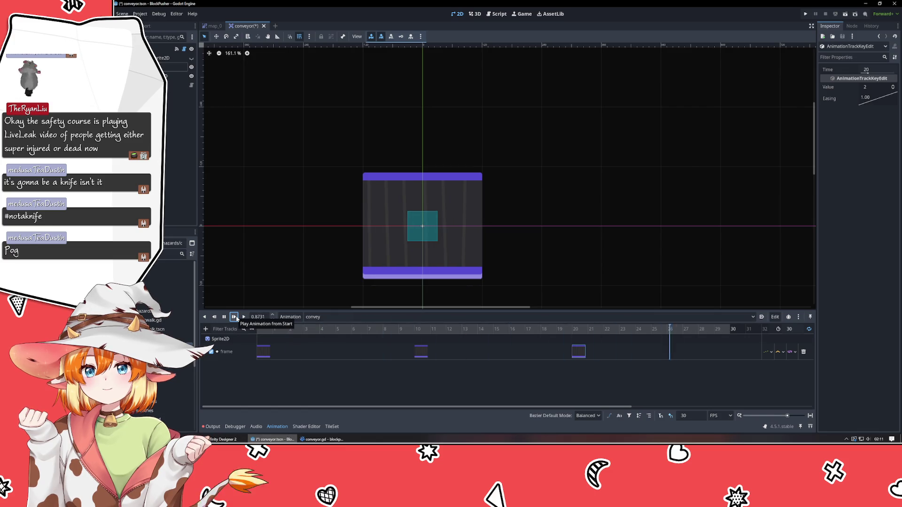
pyautogui.press('s')
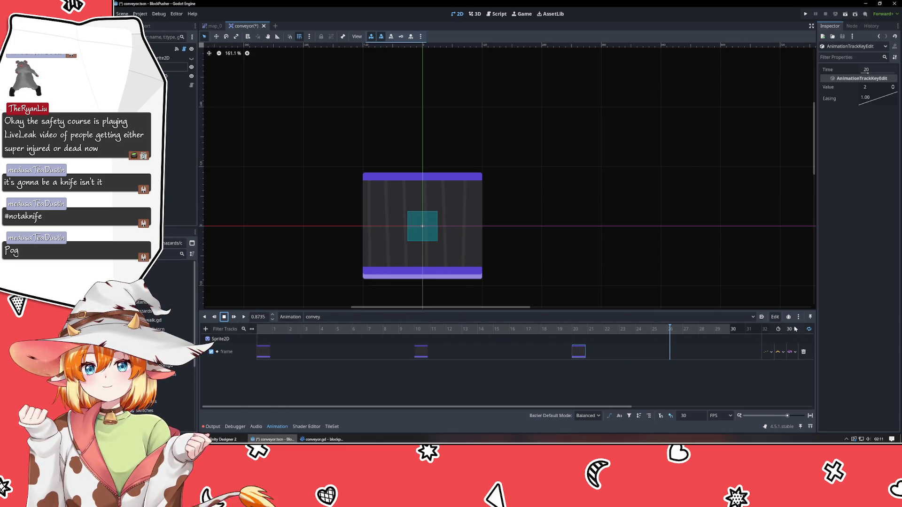
# - Set the length to 12 frames and move the keys to frames 4 and 8
pyautogui.click(790, 330)
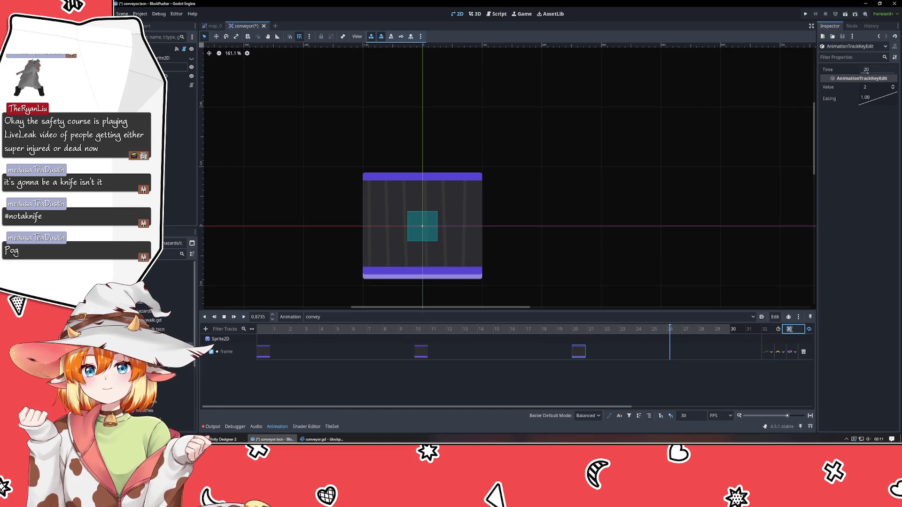
pyautogui.write('12')
pyautogui.press('Return')
pyautogui.moveTo(421, 353); pyautogui.dragTo(326, 353)
pyautogui.moveTo(585, 357); pyautogui.dragTo(389, 353)
pyautogui.click(364, 401)
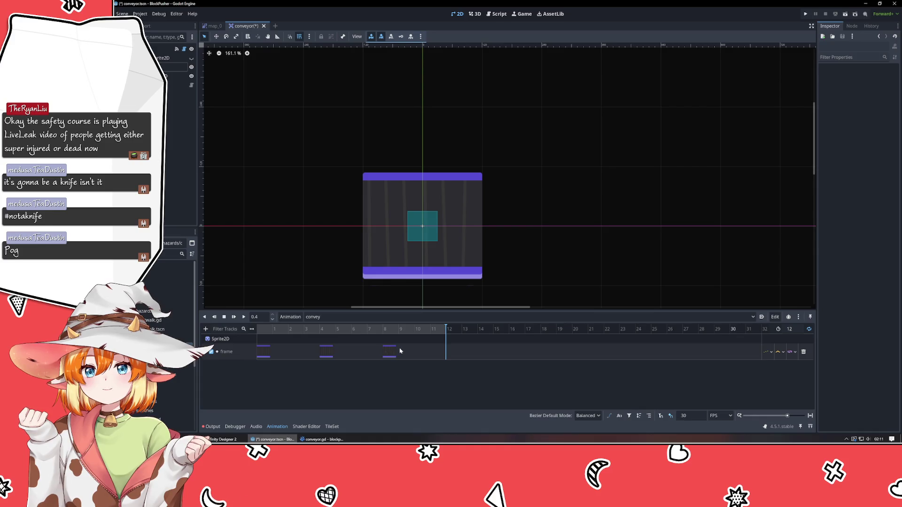
# - Play the 12-frame convey loop forward, then backwards from the end, stopping each preview
pyautogui.click(234, 317)
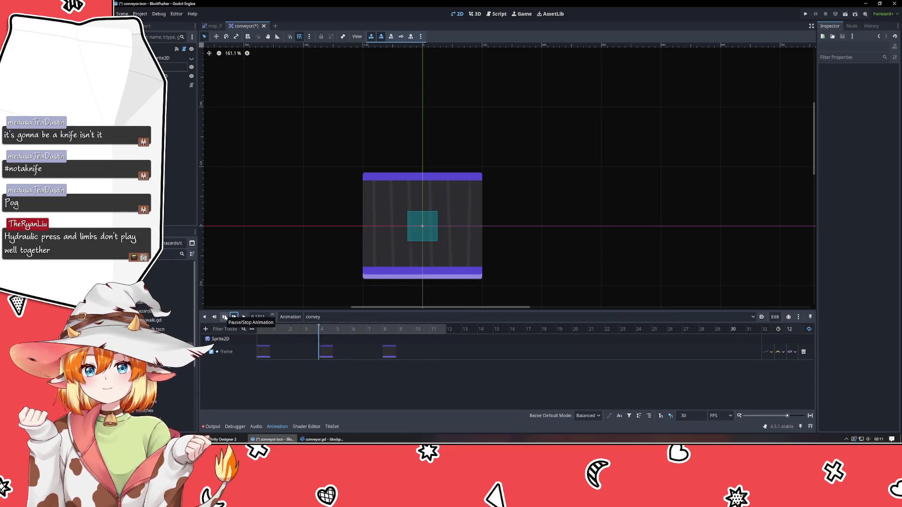
pyautogui.click(224, 318)
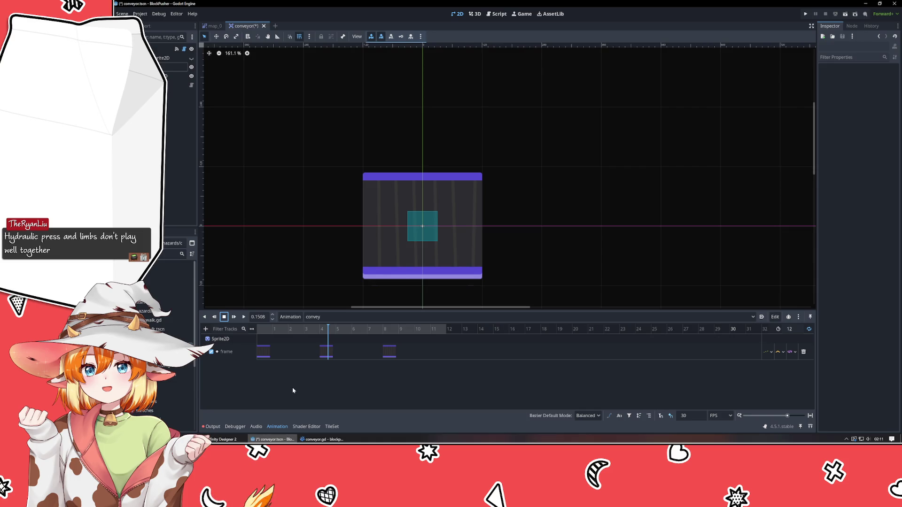
pyautogui.click(755, 321)
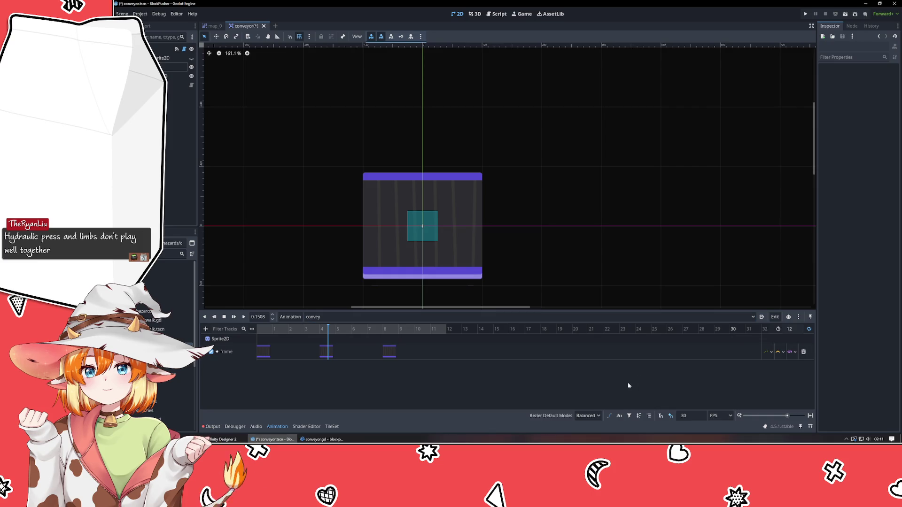
pyautogui.click(213, 318)
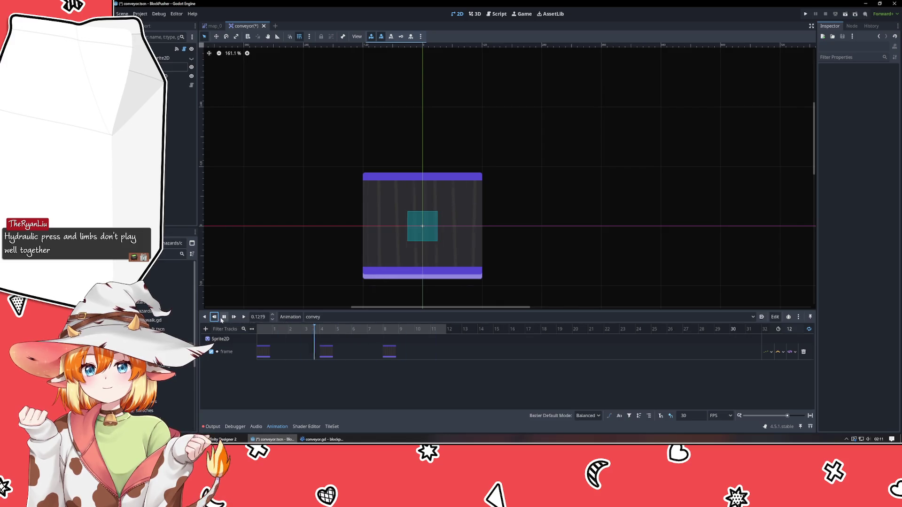
pyautogui.click(224, 317)
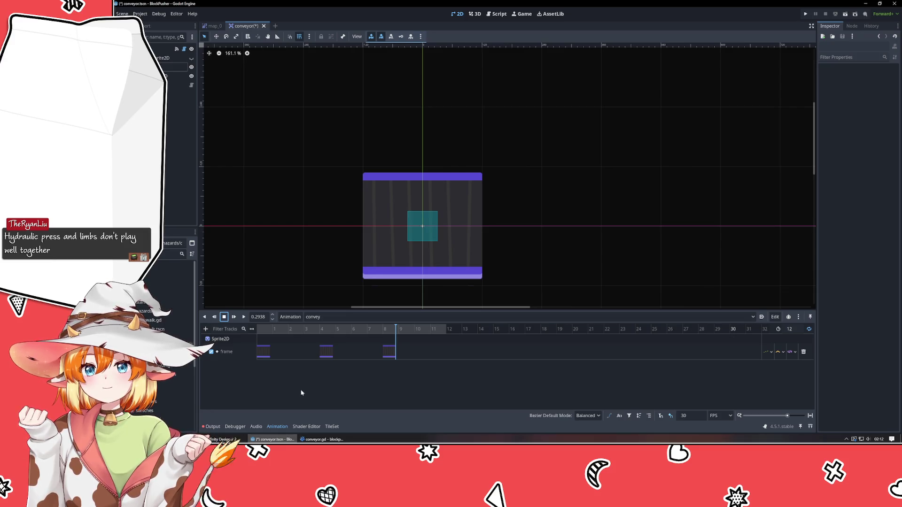
pyautogui.doubleClick(235, 352)
pyautogui.rightClick(237, 355)
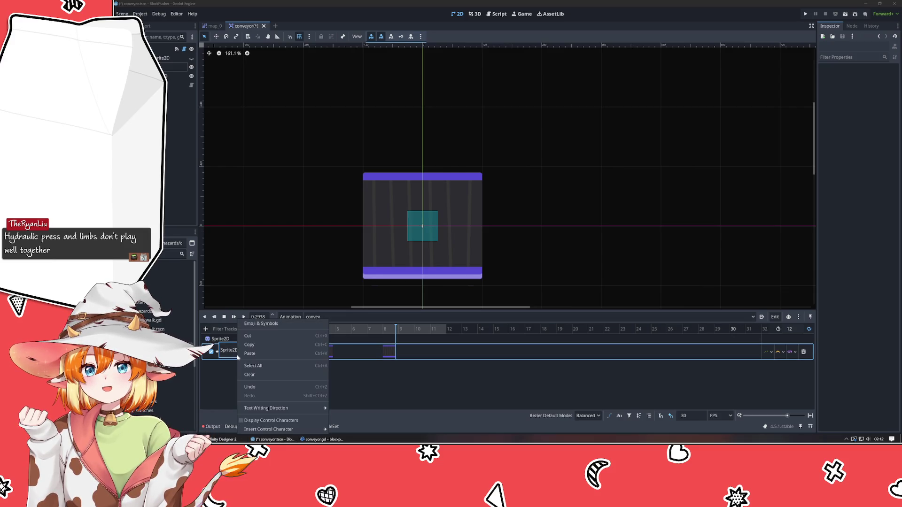
pyautogui.click(214, 376)
pyautogui.press('Escape')
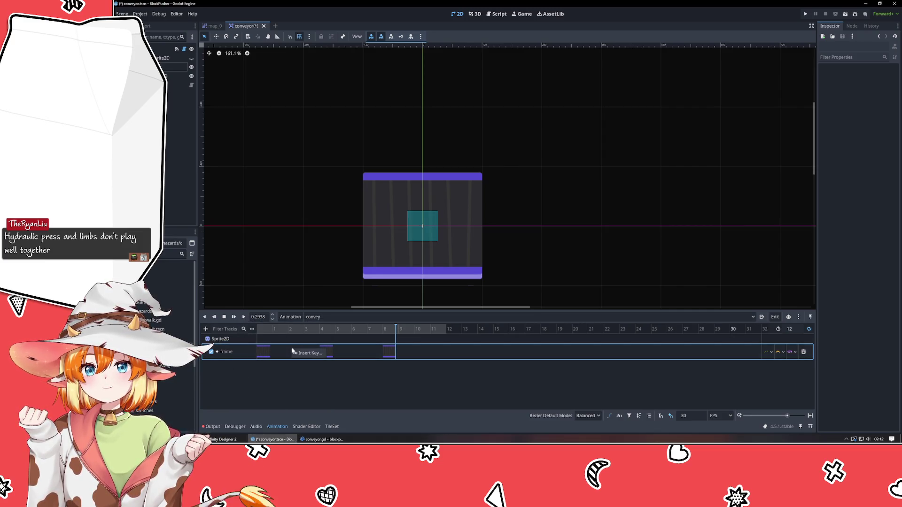
pyautogui.doubleClick(231, 360)
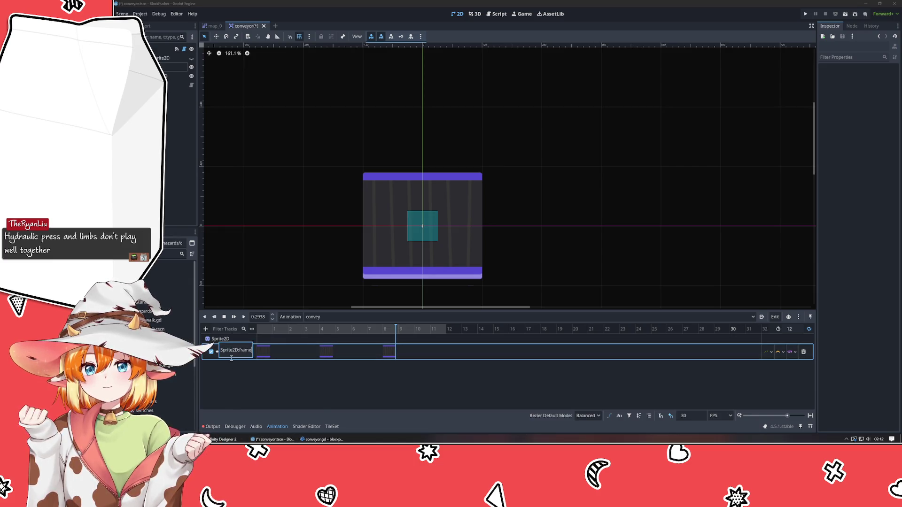
pyautogui.rightClick(232, 360)
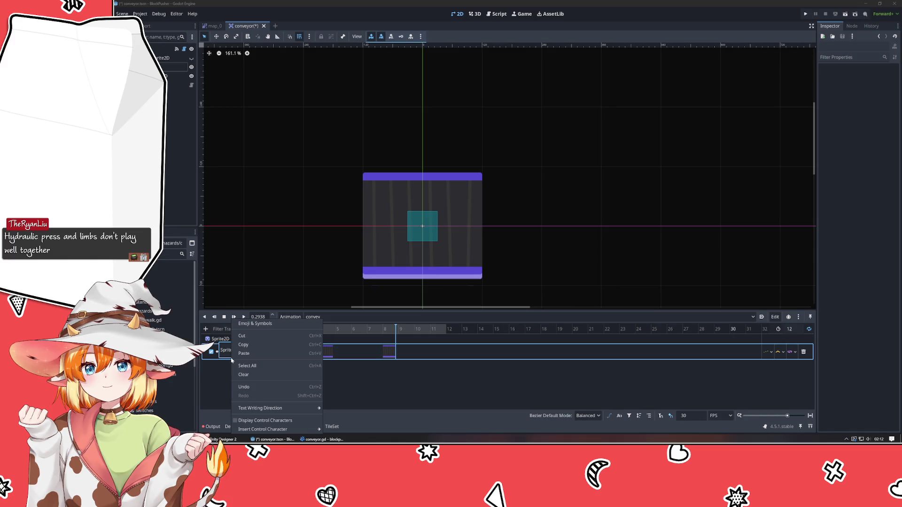
pyautogui.click(216, 377)
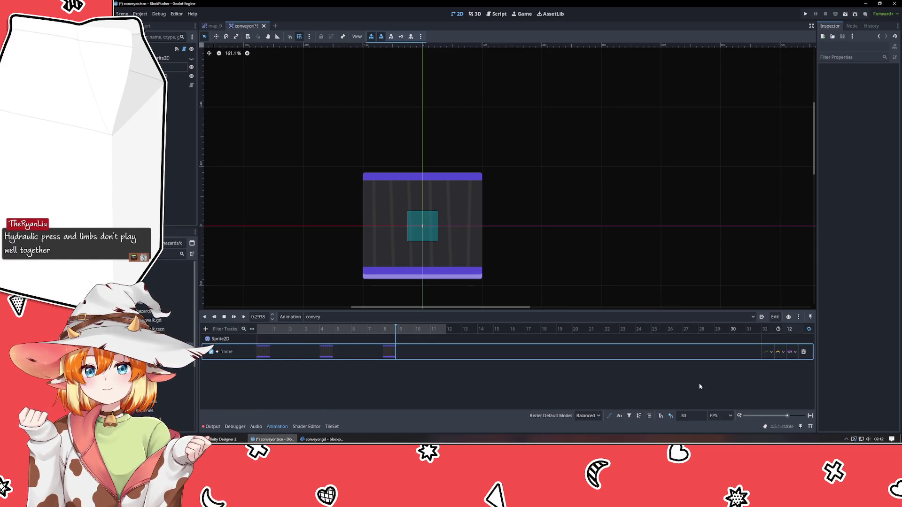
pyautogui.click(767, 352)
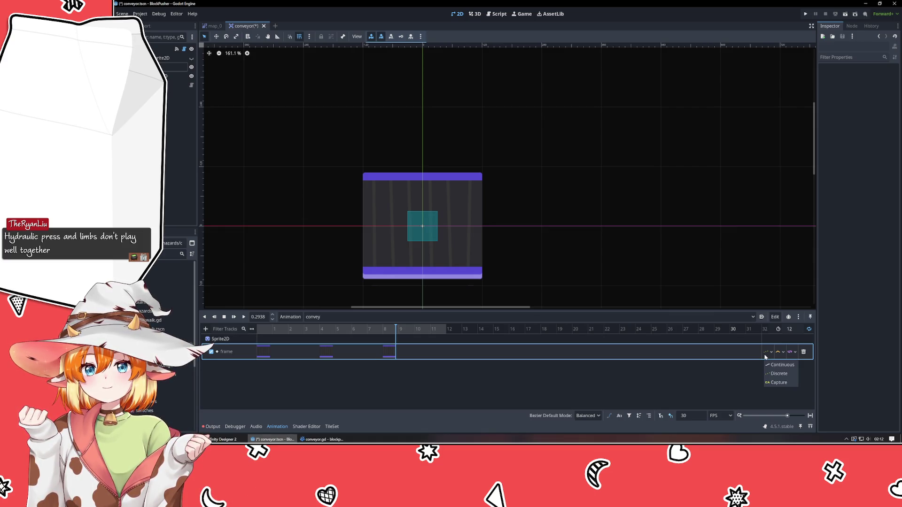
pyautogui.click(781, 353)
pyautogui.click(781, 353)
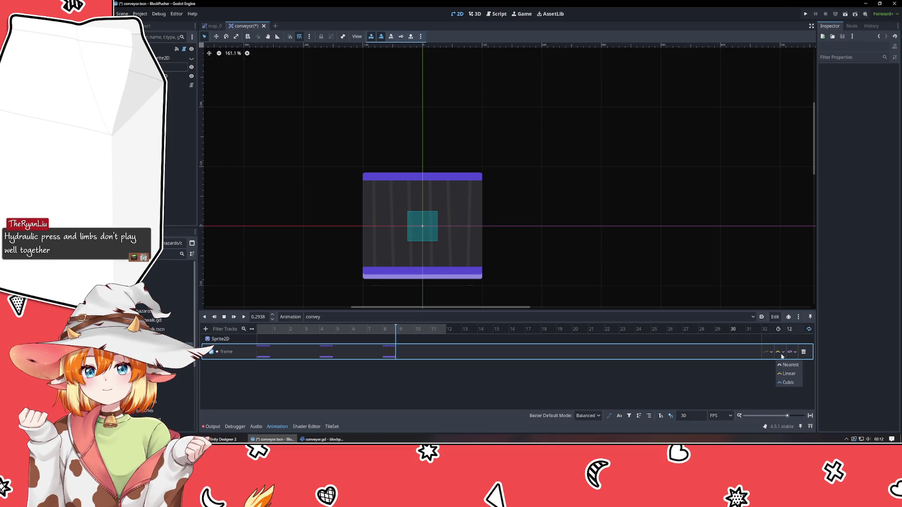
pyautogui.click(793, 353)
pyautogui.click(794, 353)
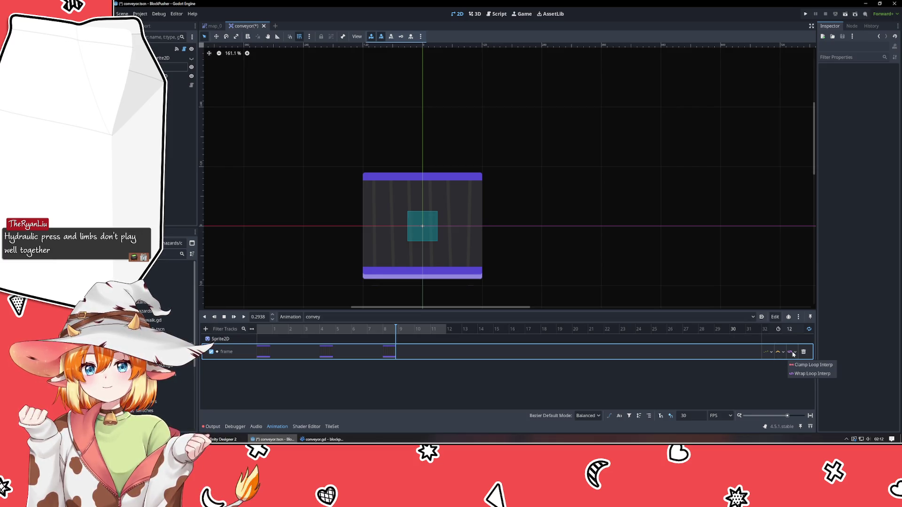
pyautogui.click(793, 353)
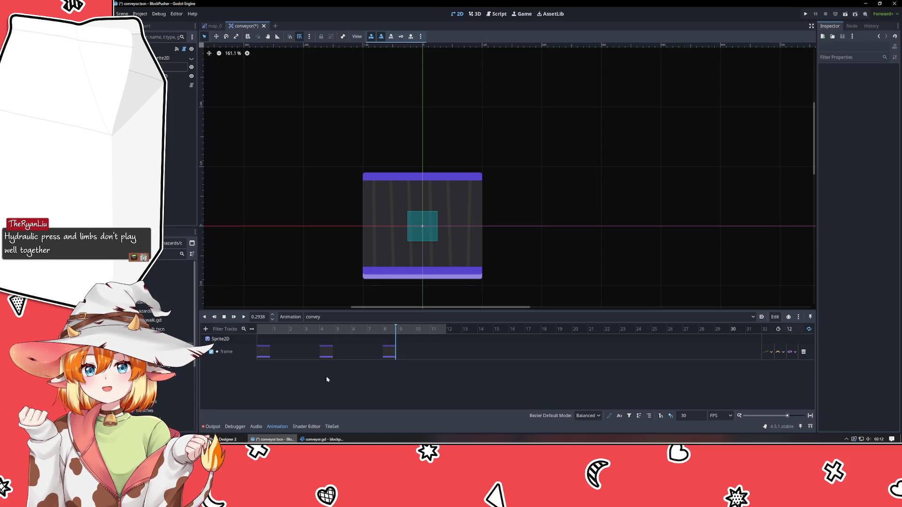
pyautogui.doubleClick(225, 353)
# - Cancel the track rename and return the playhead to the start
pyautogui.press('Escape')
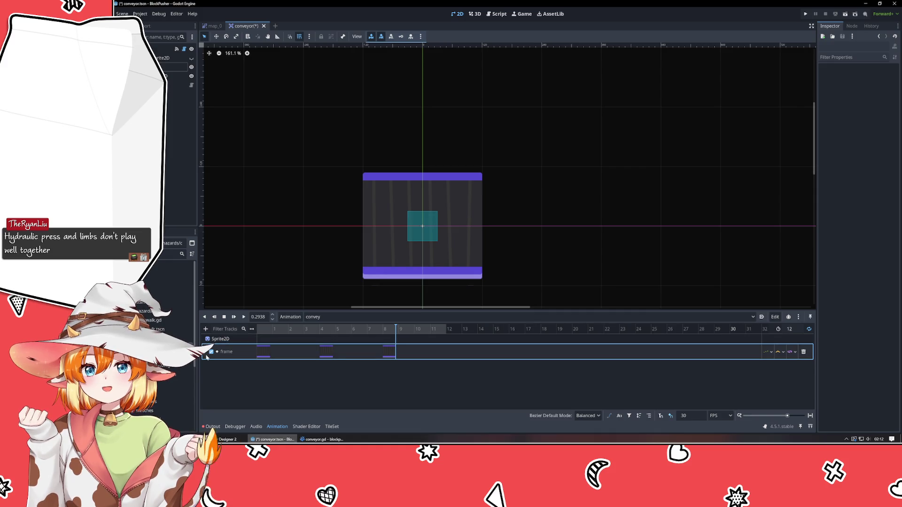
pyautogui.press('s')
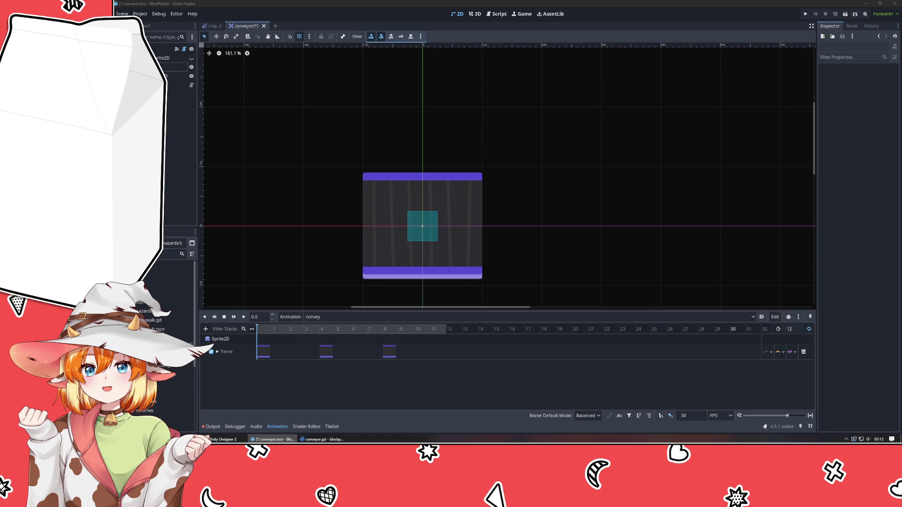
pyautogui.click(353, 369)
# - Play, pause, resume and stop the convey animation, then select its length of 12
pyautogui.click(234, 317)
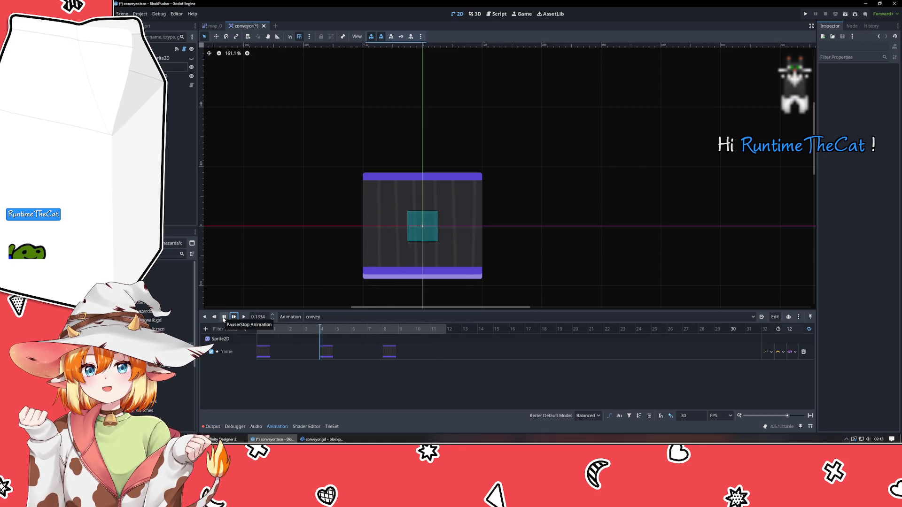
pyautogui.click(225, 317)
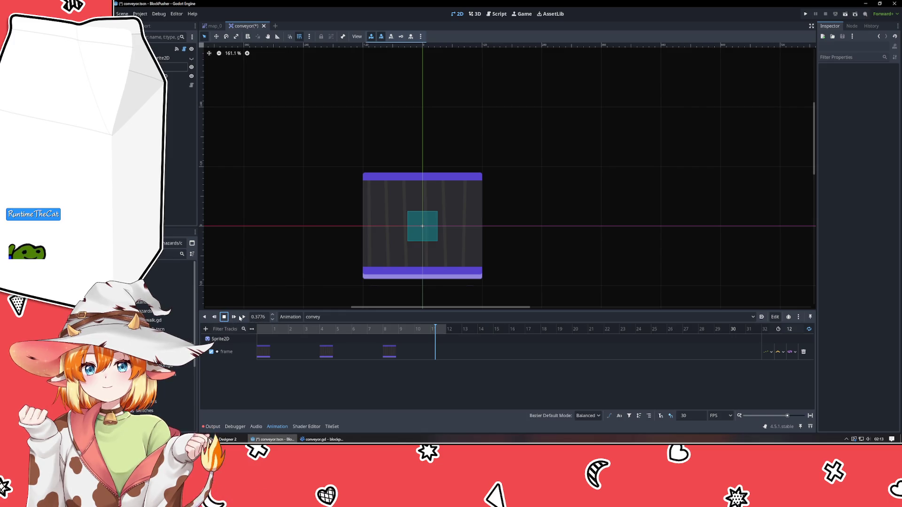
pyautogui.click(244, 317)
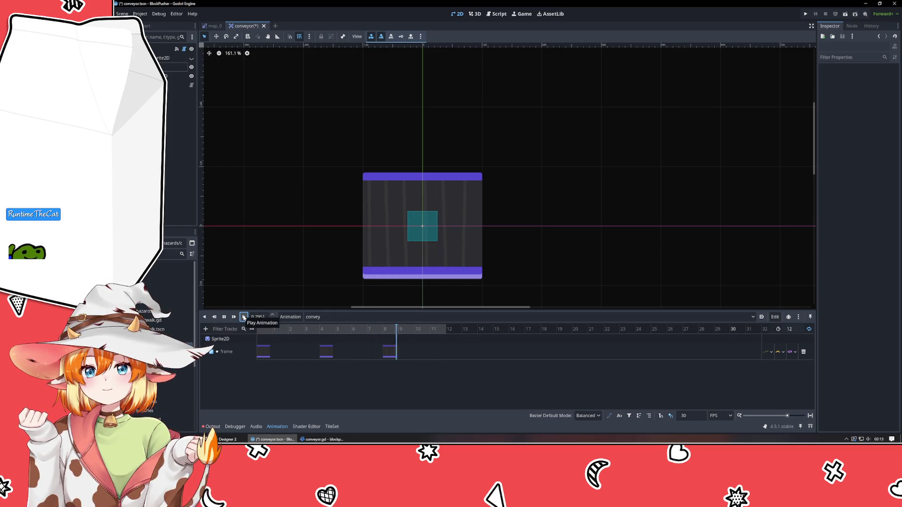
pyautogui.click(314, 328)
pyautogui.click(789, 329)
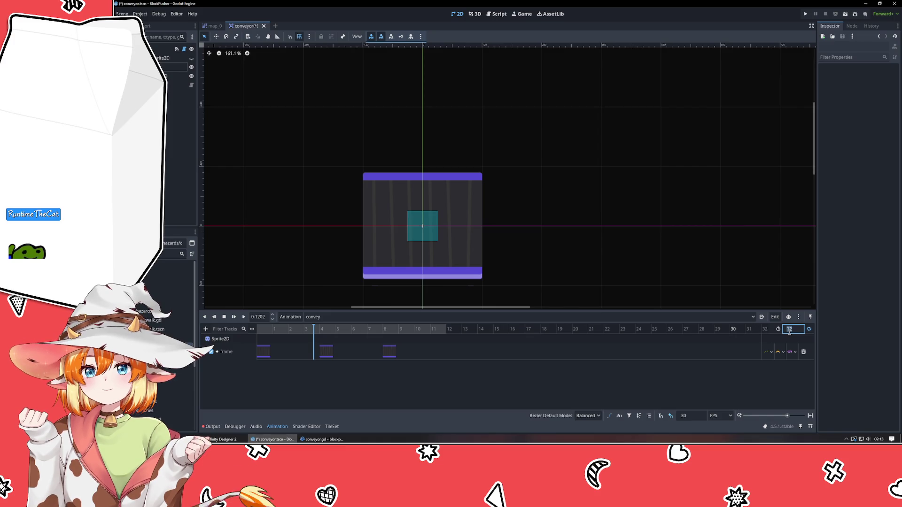
# - Set the convey animation length to 18 and move the frame-4 key to frame 6
pyautogui.write('18')
pyautogui.press('Return')
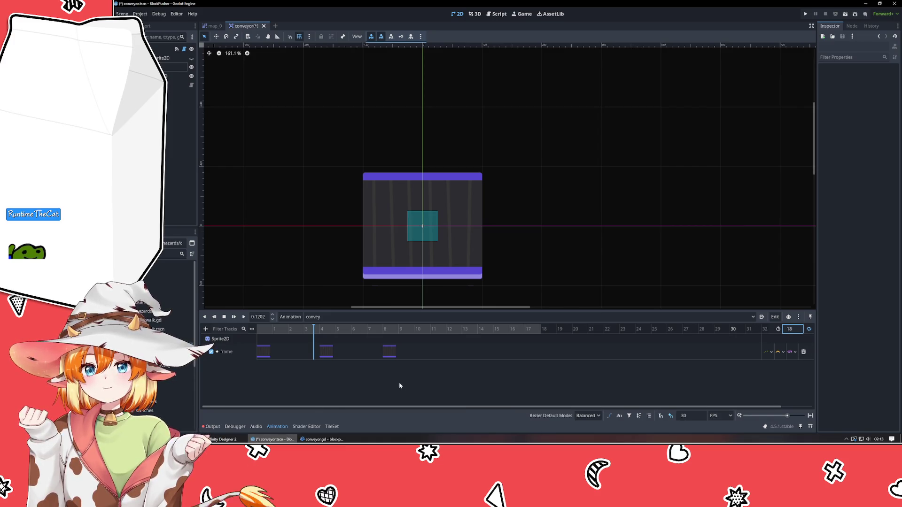
pyautogui.click(322, 353)
pyautogui.moveTo(323, 353); pyautogui.dragTo(453, 352)
pyautogui.click(343, 400)
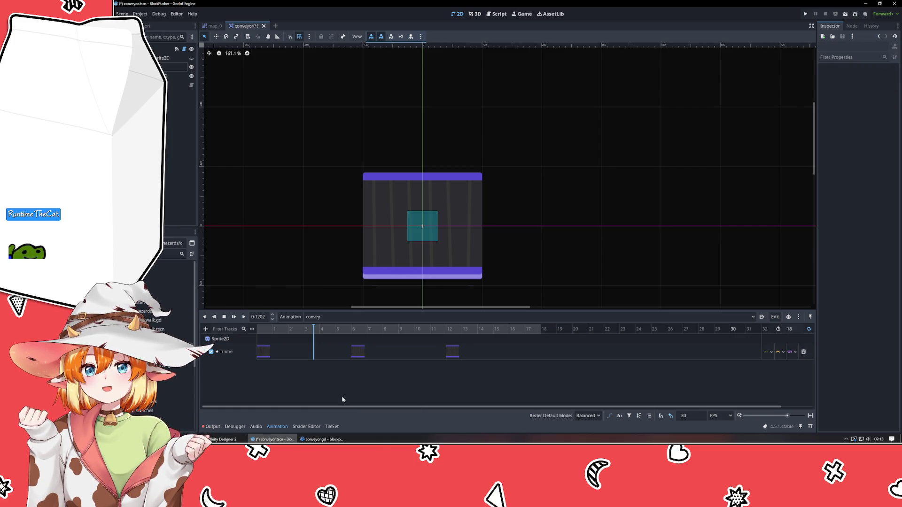
# - Play the convey animation to test it, then pause and rewind the playhead to frame 0
pyautogui.click(233, 316)
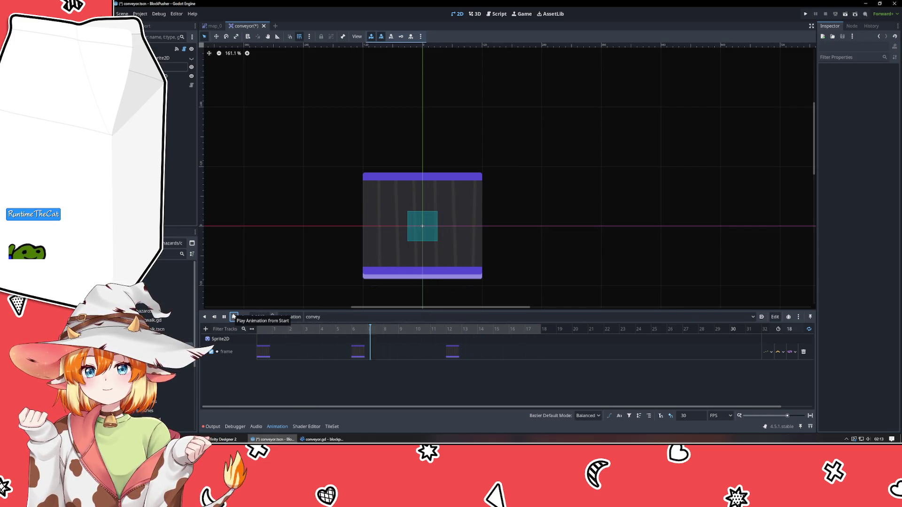
pyautogui.click(223, 317)
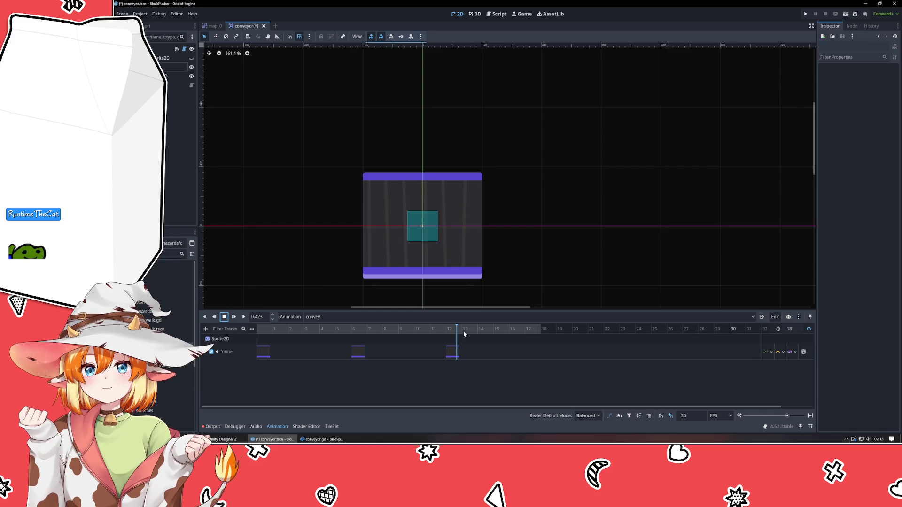
pyautogui.moveTo(458, 329)
pyautogui.mouseDown()
pyautogui.moveTo(257, 329)
pyautogui.moveTo(469, 343)
pyautogui.moveTo(235, 346)
pyautogui.moveTo(479, 343)
pyautogui.moveTo(216, 355)
pyautogui.mouseUp()
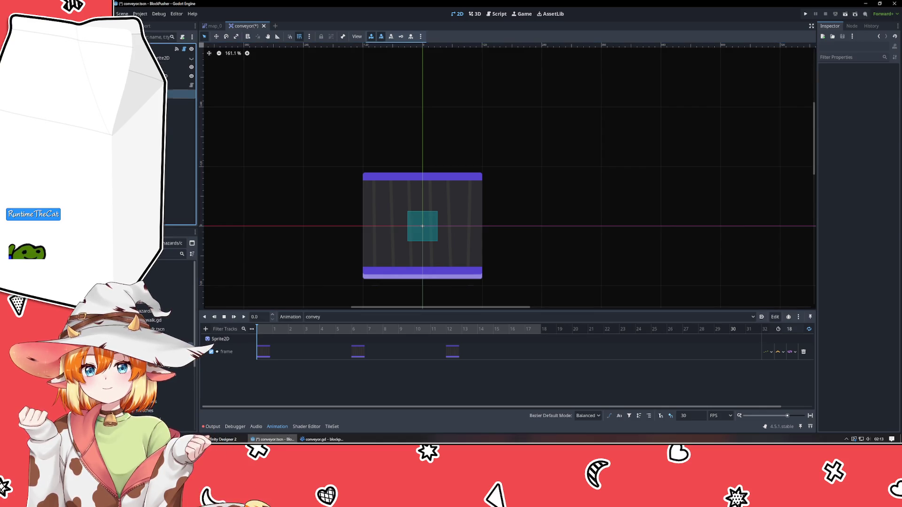
# - Delete the AnimationPlayer node from the conveyor scene
pyautogui.click(181, 94)
pyautogui.press('Delete')
pyautogui.press('Return')
# - In the AnimatedSprite2D's frames, rename bend_dr to bend_ul, then to bend_ur
pyautogui.click(162, 58)
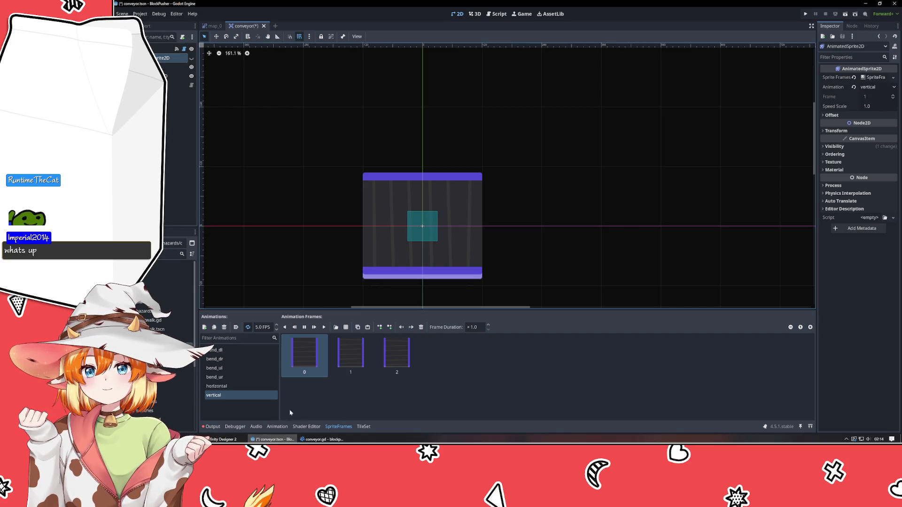
pyautogui.click(221, 352)
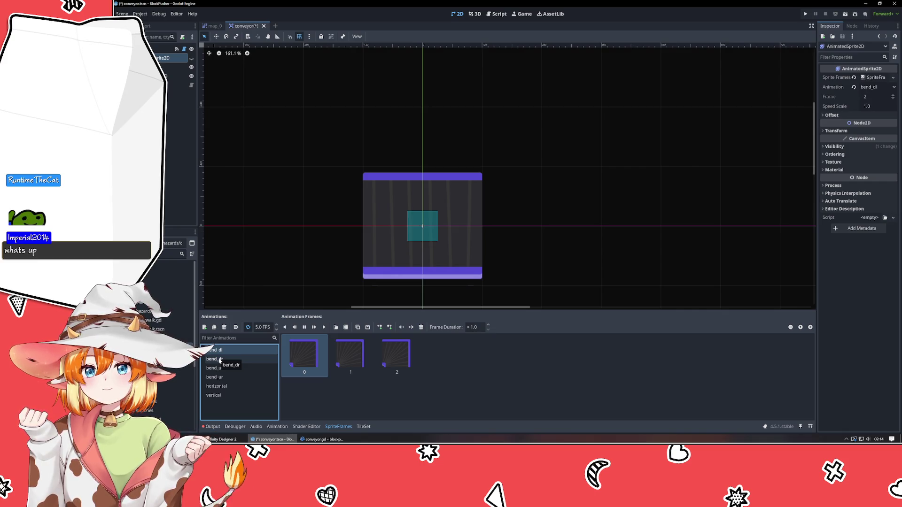
pyautogui.click(220, 359)
pyautogui.click(220, 359)
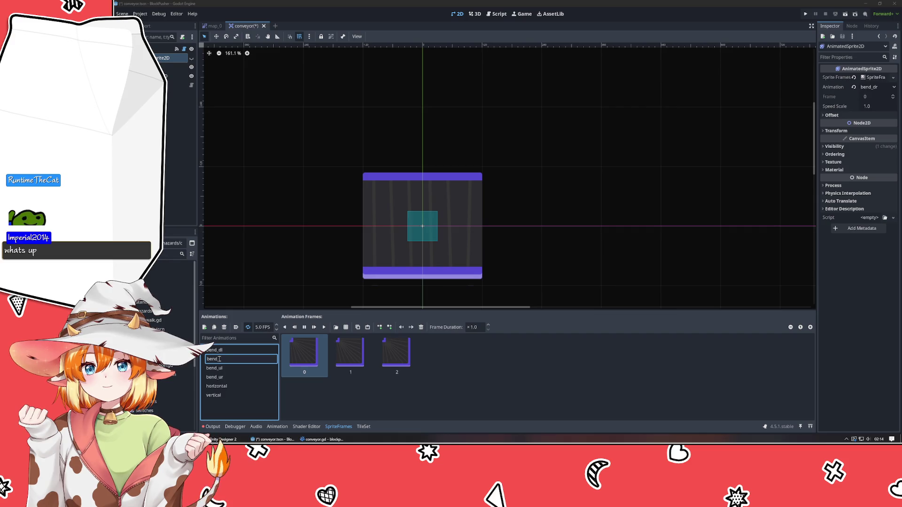
pyautogui.write('ul')
pyautogui.press('Return')
pyautogui.click(214, 360)
pyautogui.click(214, 360)
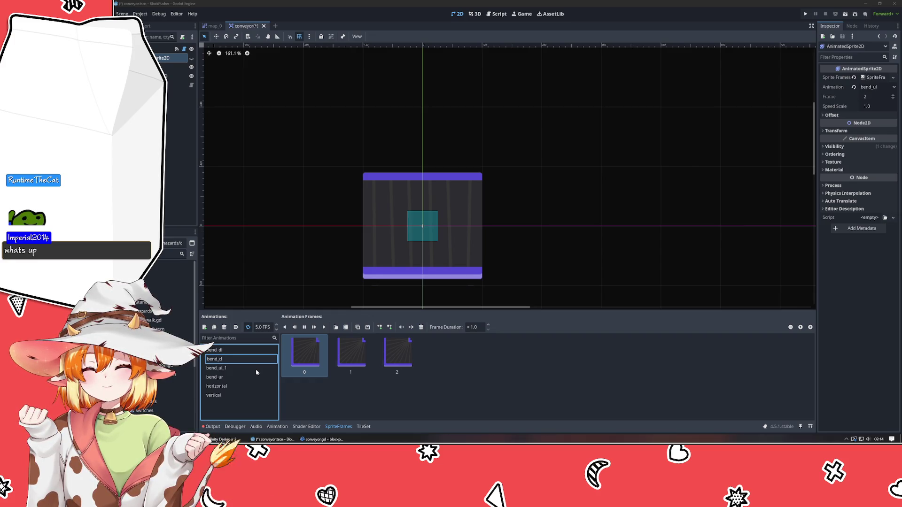
pyautogui.press('BackSpace')
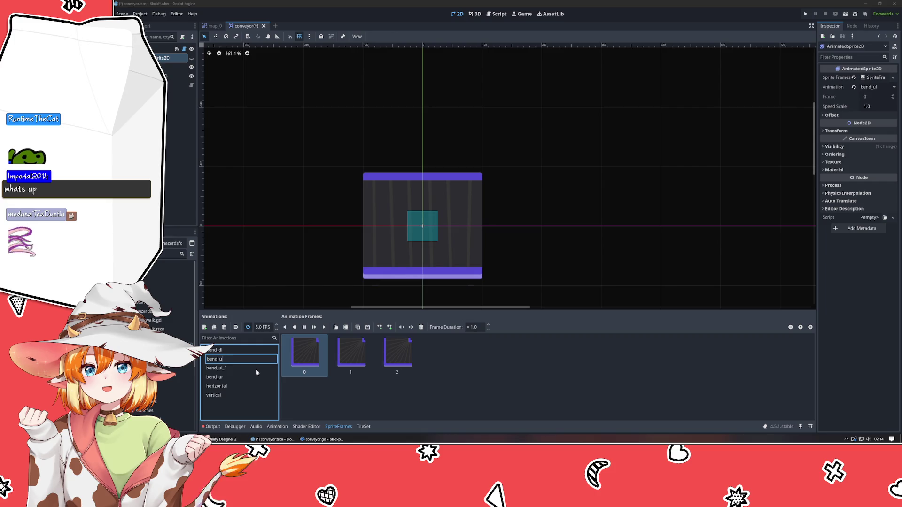
pyautogui.write('r')
pyautogui.press('Return')
# - Rename bend_ur to bend_dr, bend_ul_1 to bend_ul, and bend_ur_1 to bend_ur
pyautogui.click(256, 368)
pyautogui.click(257, 369)
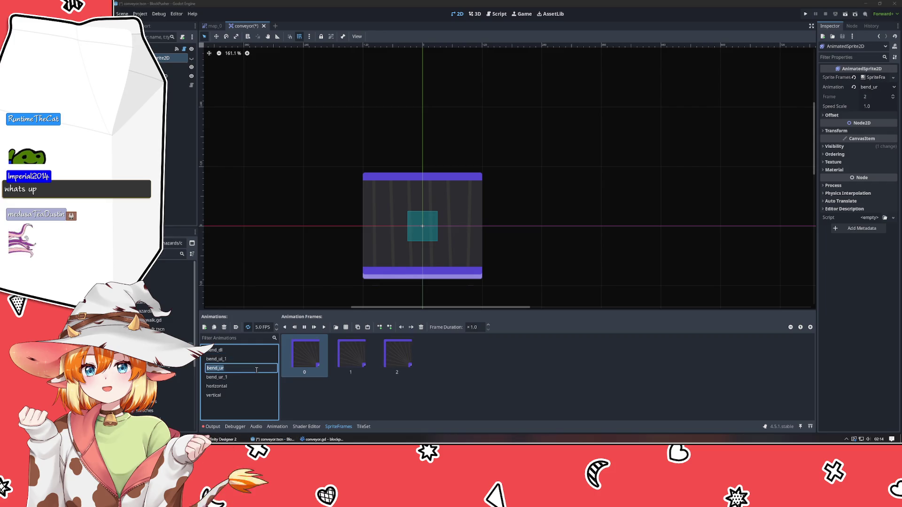
pyautogui.write('dr')
pyautogui.press('Return')
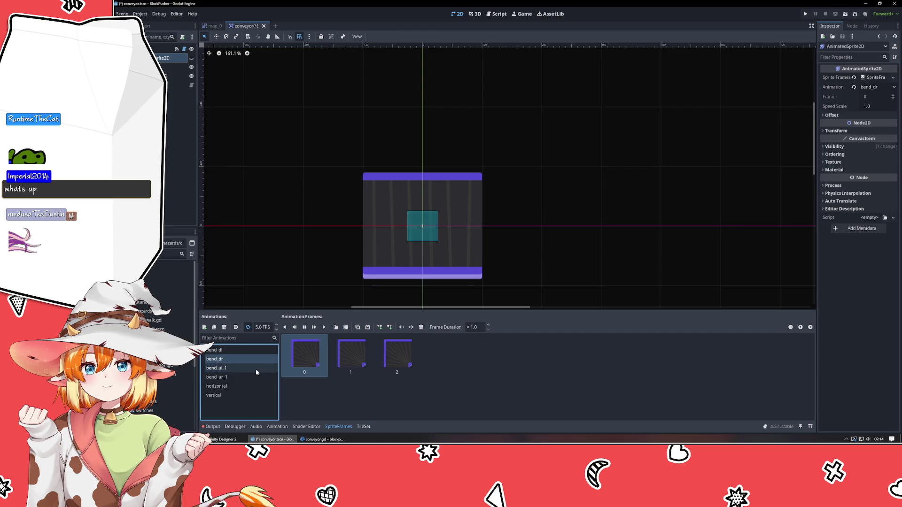
pyautogui.click(256, 369)
pyautogui.click(257, 369)
pyautogui.press('BackSpace')
pyautogui.press('Return')
pyautogui.click(246, 378)
pyautogui.click(245, 378)
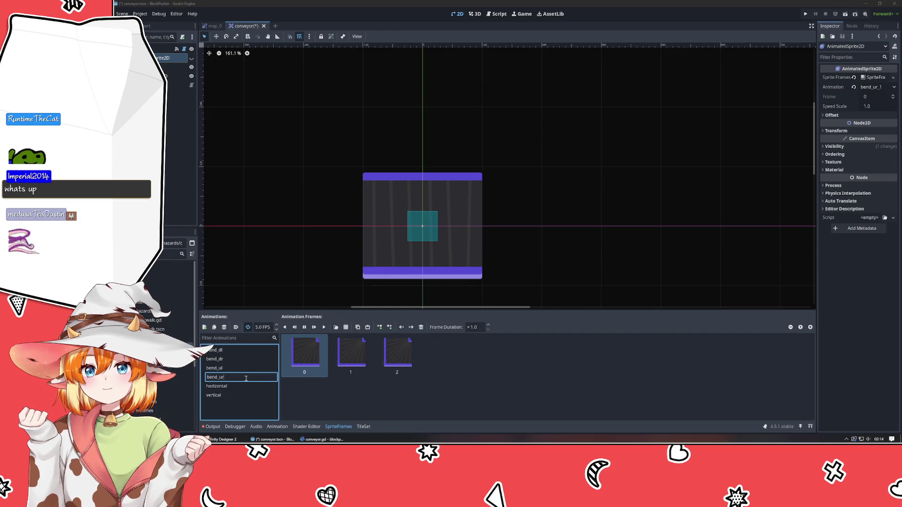
pyautogui.click(248, 386)
pyautogui.click(229, 395)
# - Play the bend_dl animation from its start, then select the Sprite2D spritesheet node
pyautogui.click(231, 352)
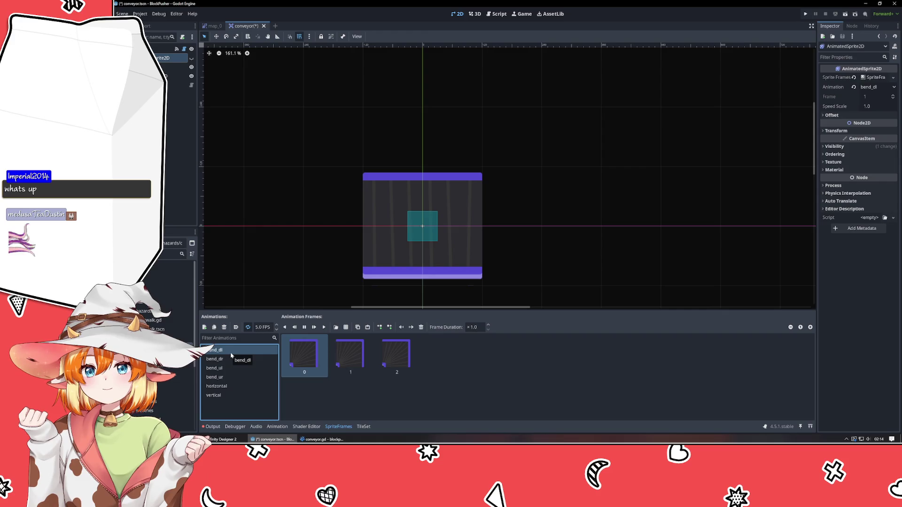
pyautogui.click(313, 329)
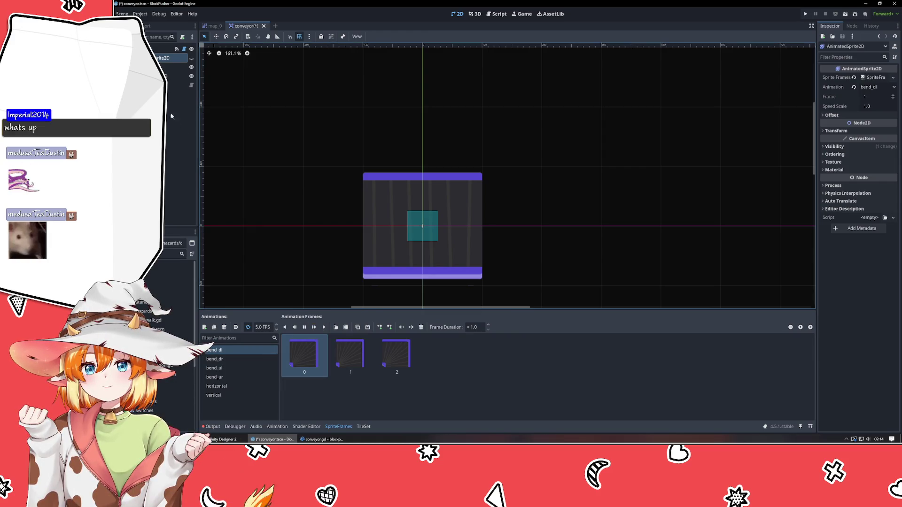
pyautogui.click(170, 68)
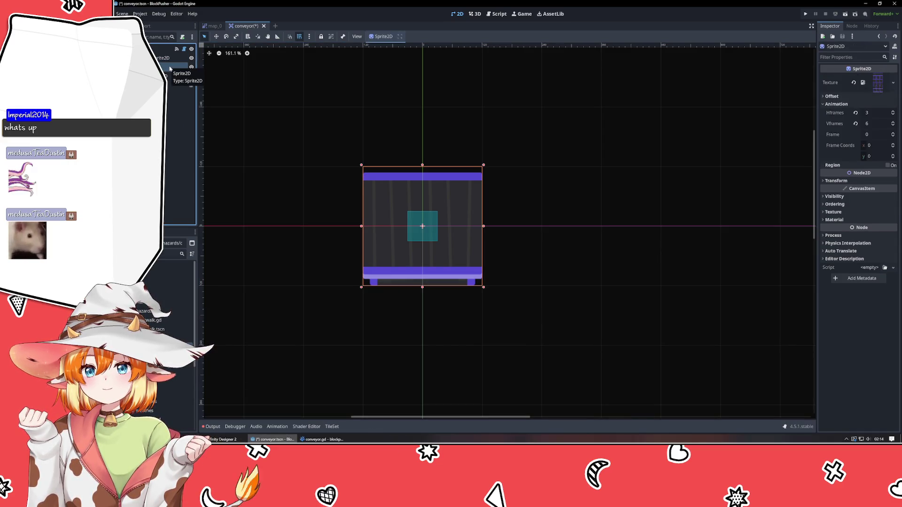
# - Delete the Sprite2D spritesheet node and select the AnimatedSprite2D node
pyautogui.press('Delete')
pyautogui.press('Return')
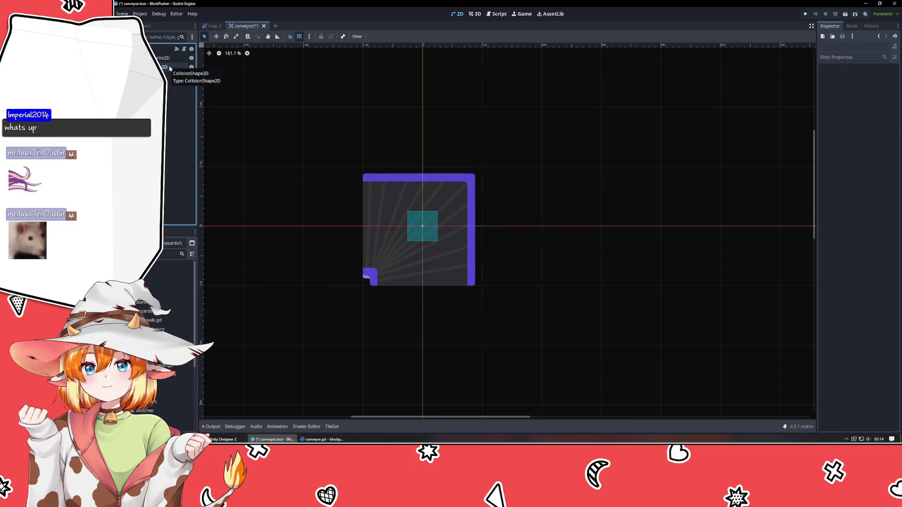
pyautogui.hotkey('ctrl', 'z')
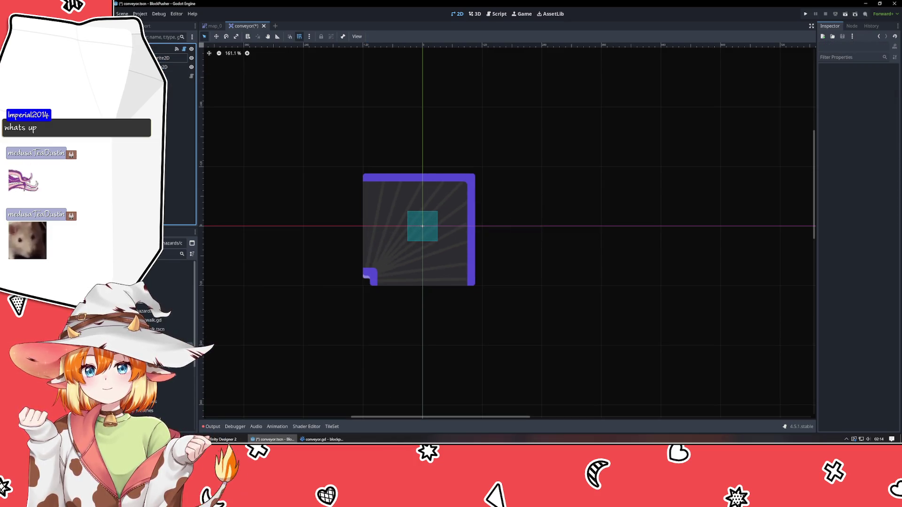
pyautogui.click(162, 57)
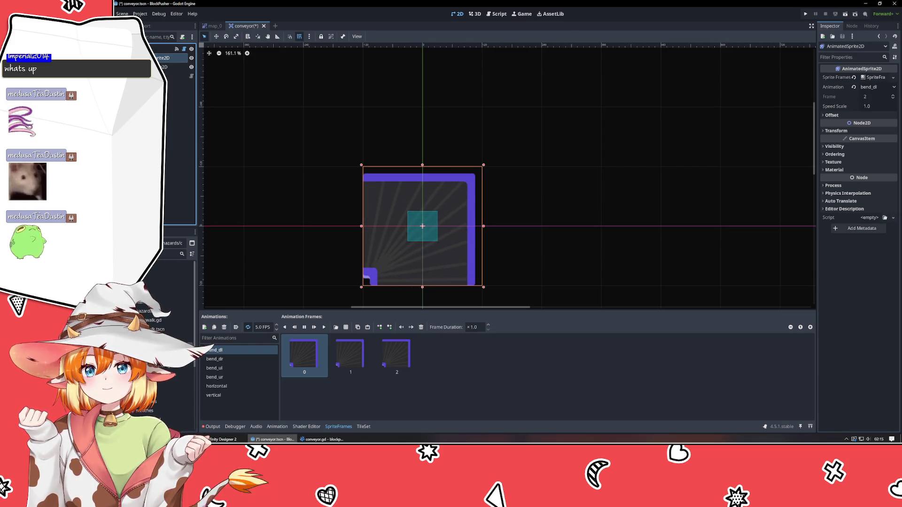
# - Save the conveyor scene with Ctrl+S and switch to the browser docs
pyautogui.press('Escape')
pyautogui.hotkey('ctrl', 's')
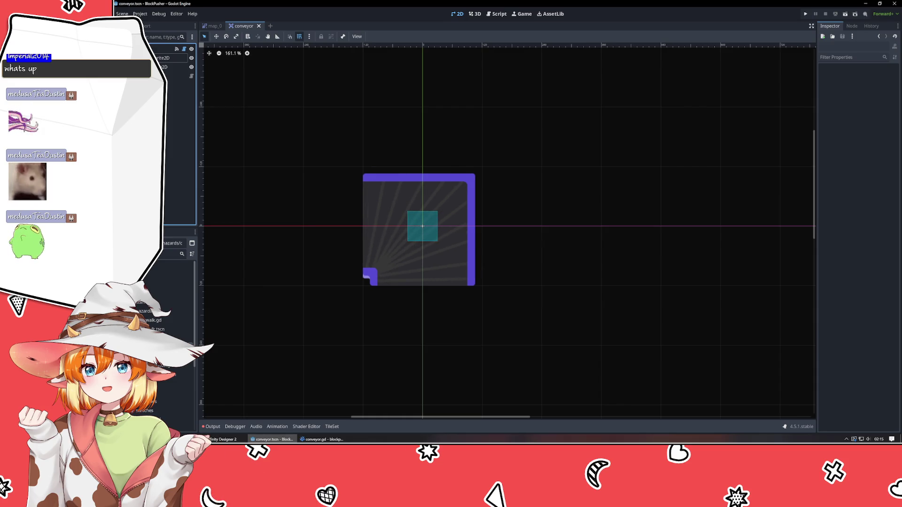
pyautogui.hotkey('alt', 'Tab')
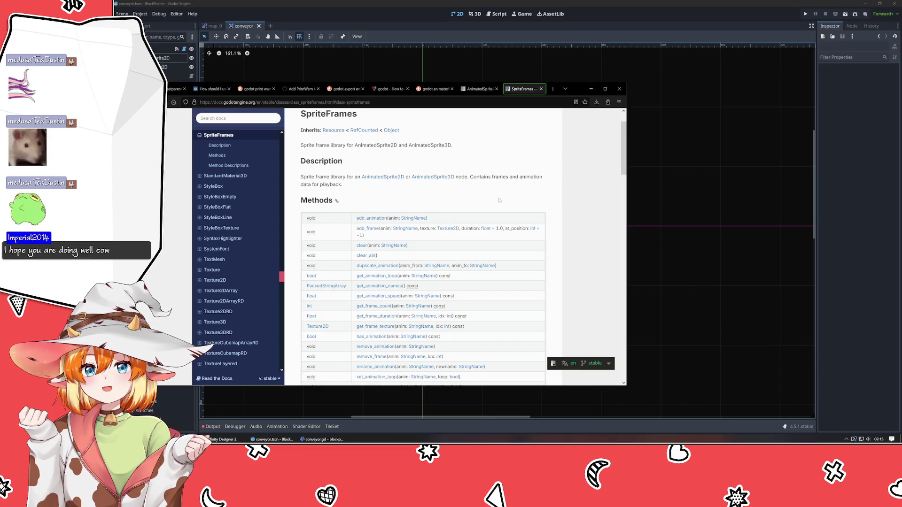
# - Search the web for 'godot sprite animation' and read Godot's 2D sprite animation docs page
pyautogui.click(553, 90)
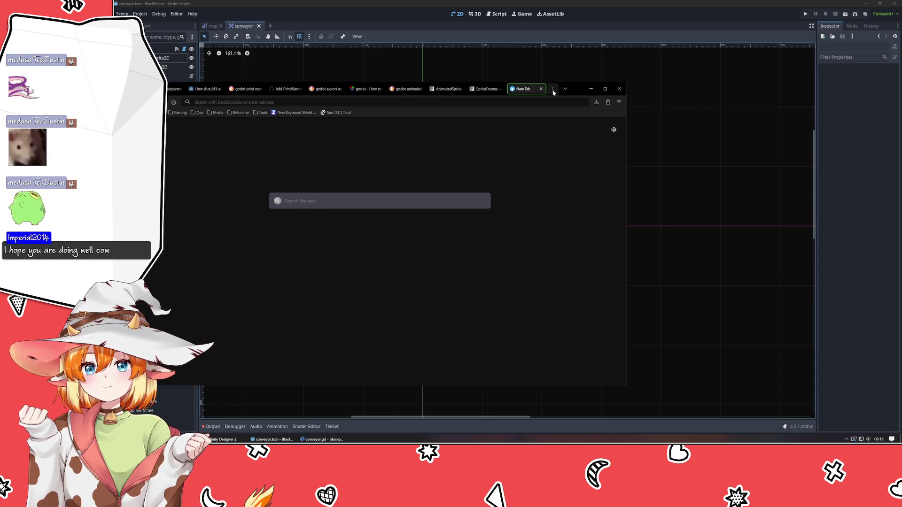
pyautogui.write('godot sprite')
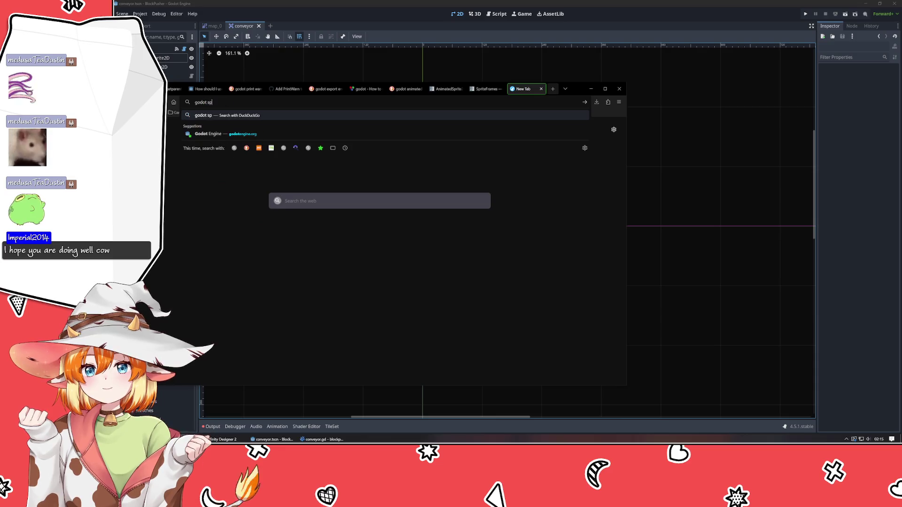
pyautogui.write(' animation')
pyautogui.press('Return')
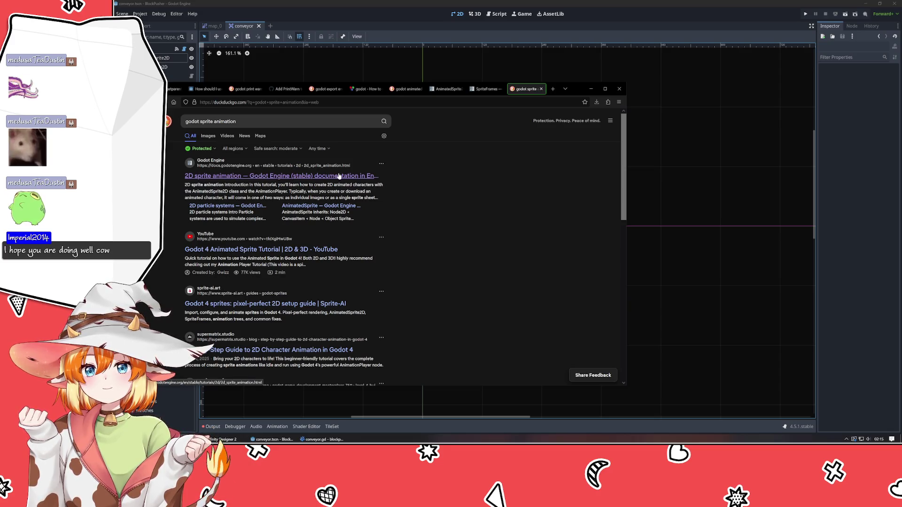
pyautogui.click(339, 177)
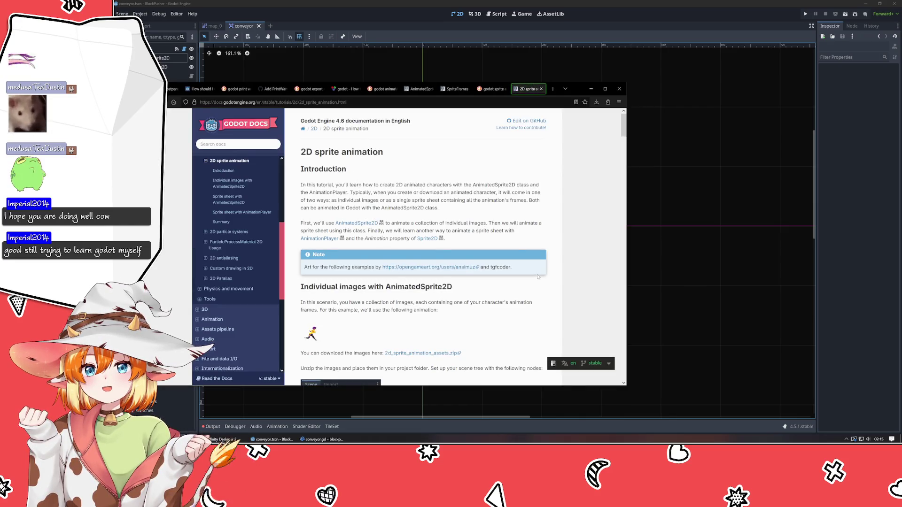
pyautogui.scroll(-5, 575, 254)
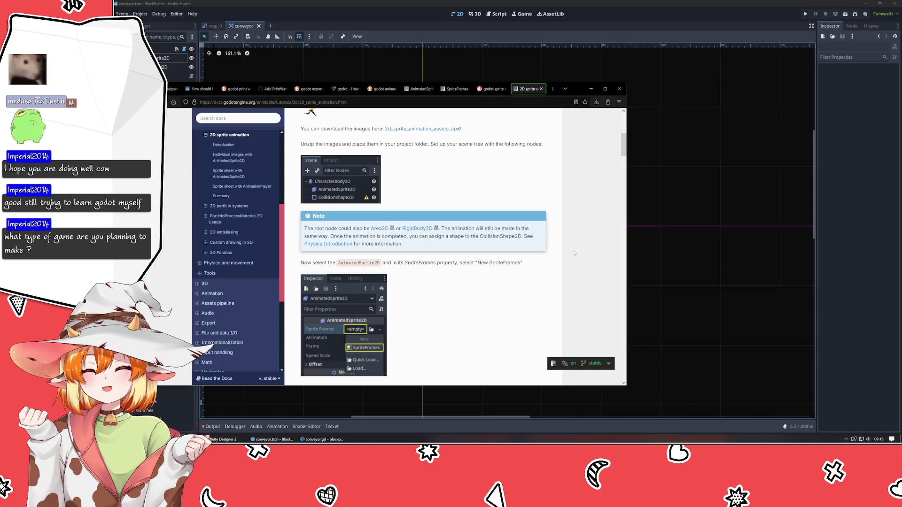
# - Return to the Godot editor showing the map_0 level
pyautogui.click(221, 27)
pyautogui.scroll(-3, 415, 189)
pyautogui.scroll(2, 517, 211)
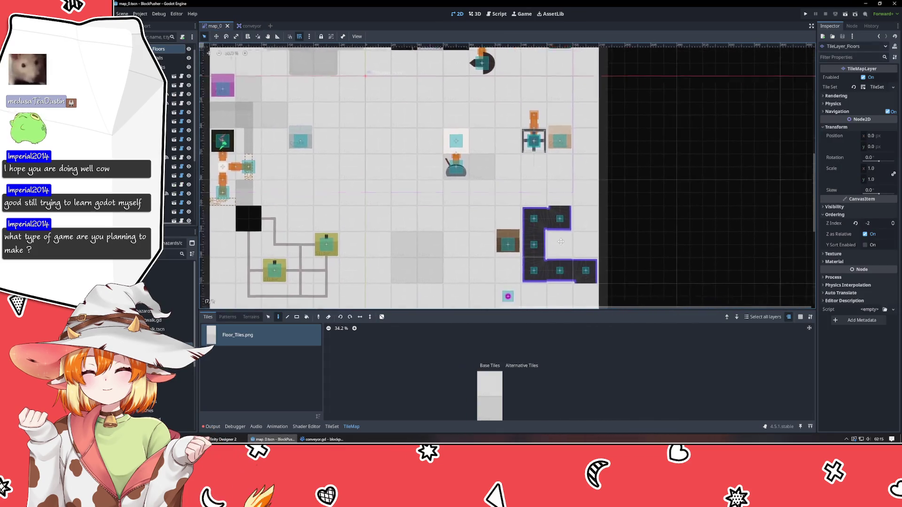
# - Run the project, move the player right and up, rewind with R, then stop the game
pyautogui.click(806, 14)
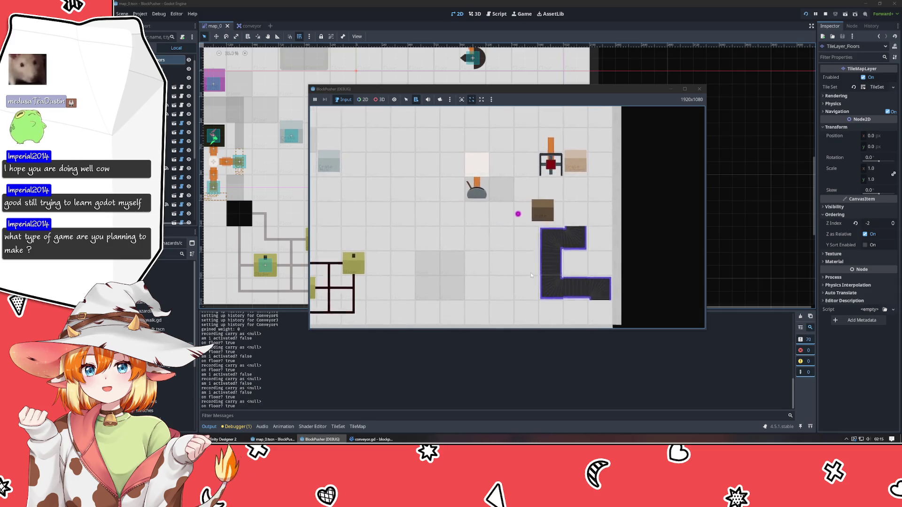
pyautogui.press('Right')
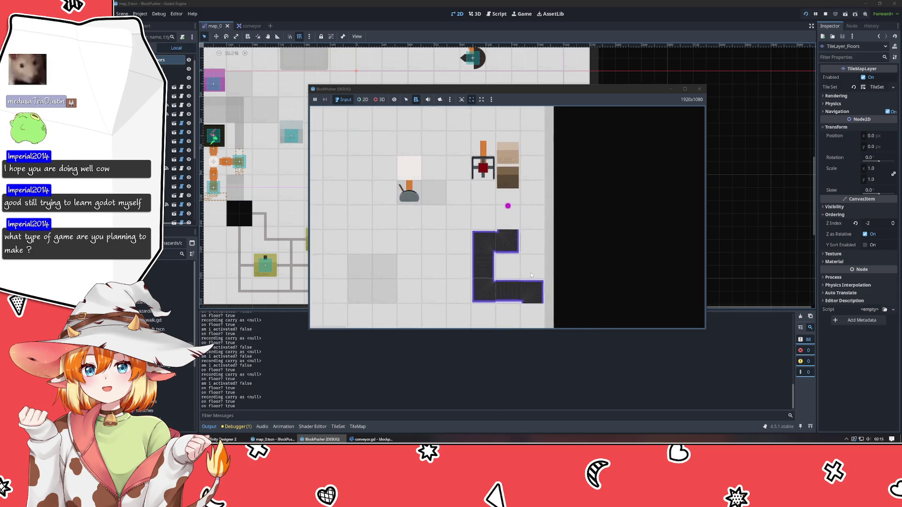
pyautogui.press('Up')
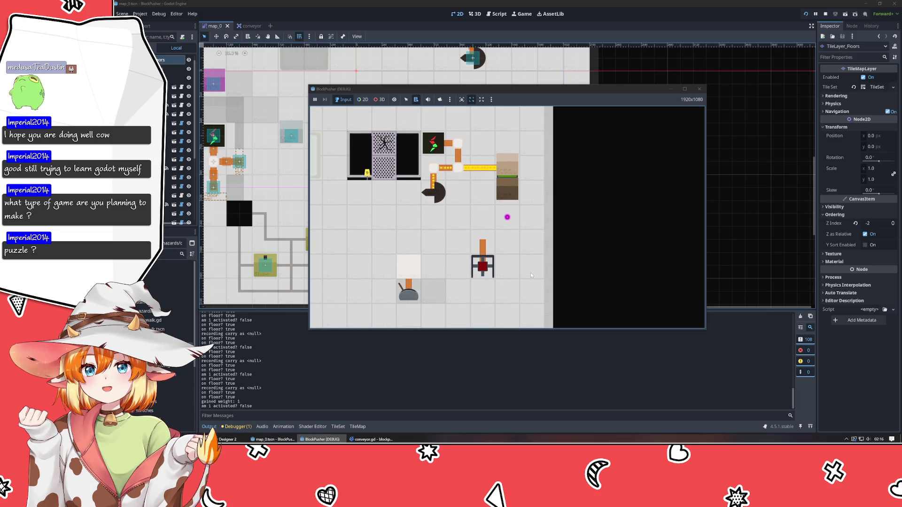
pyautogui.press('r')
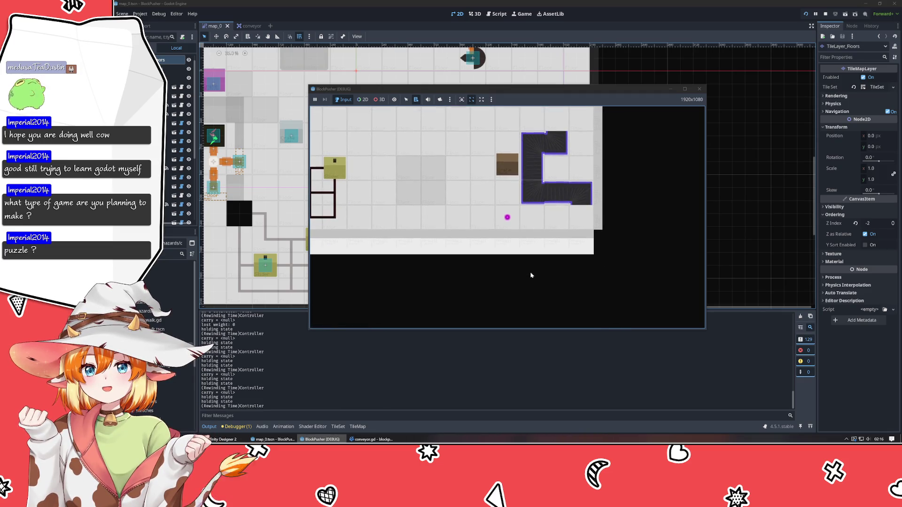
pyautogui.click(700, 89)
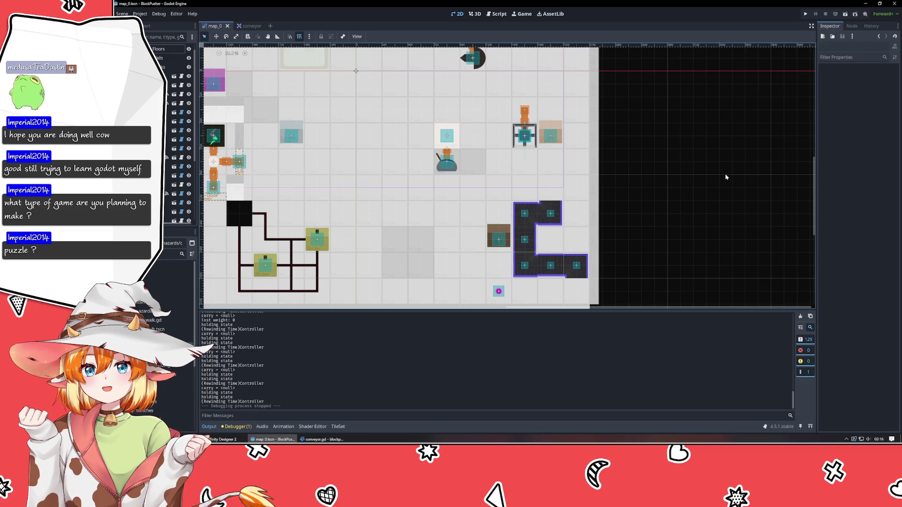
# - In the conveyor scene, preview the bend_dr, bend_ul, bend_ur, vertical and horizontal animations
pyautogui.click(245, 26)
pyautogui.click(302, 201)
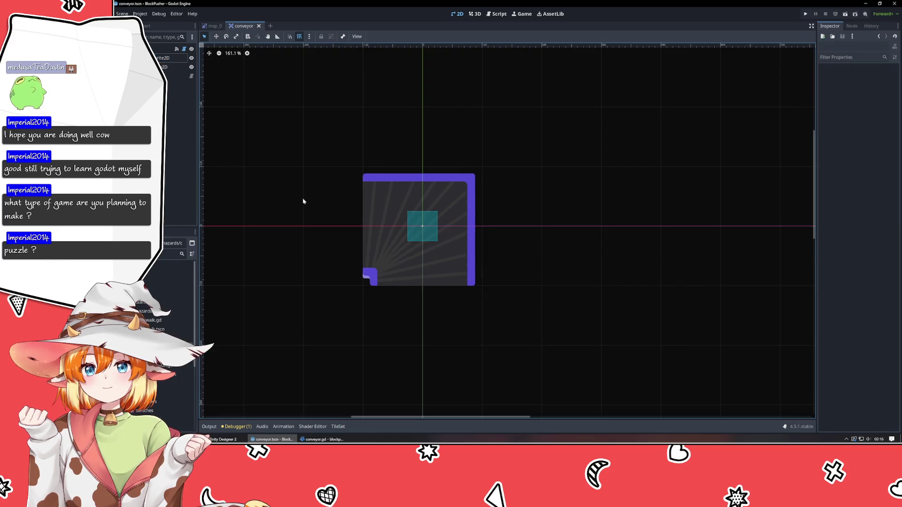
pyautogui.click(379, 230)
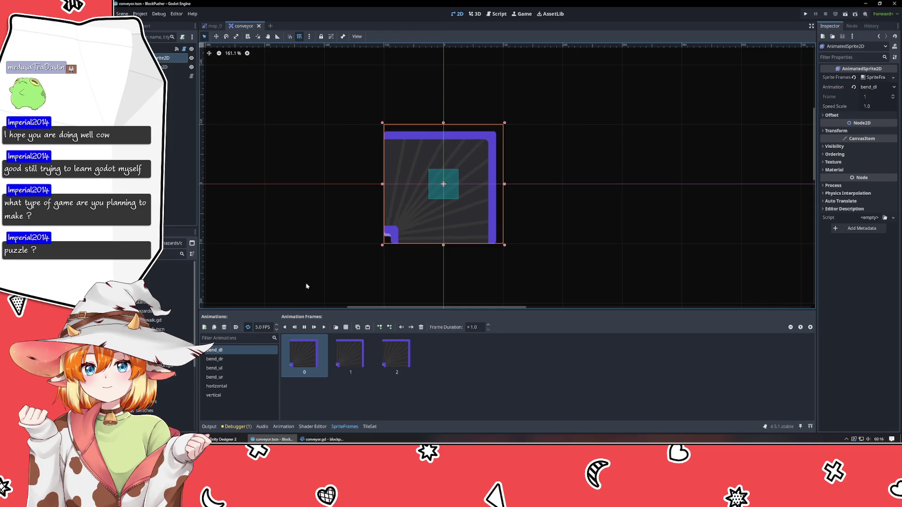
pyautogui.click(226, 360)
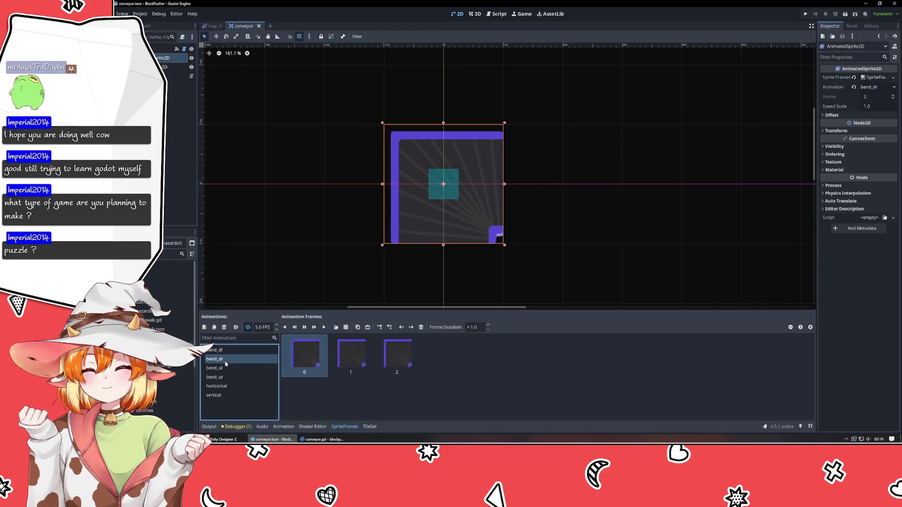
pyautogui.click(223, 369)
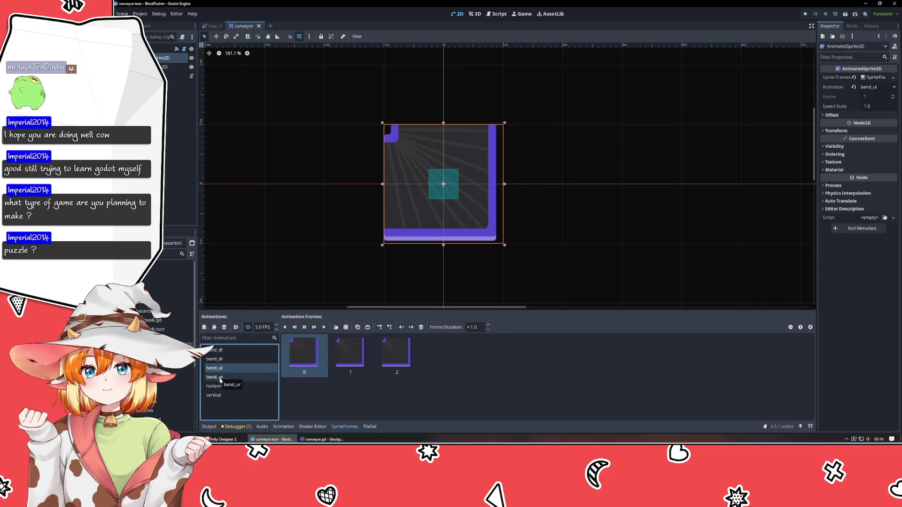
pyautogui.click(221, 379)
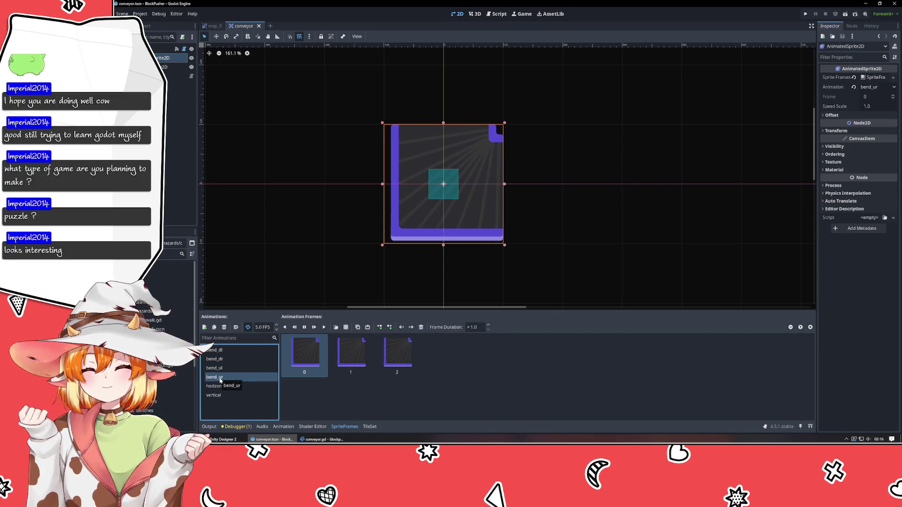
pyautogui.click(224, 395)
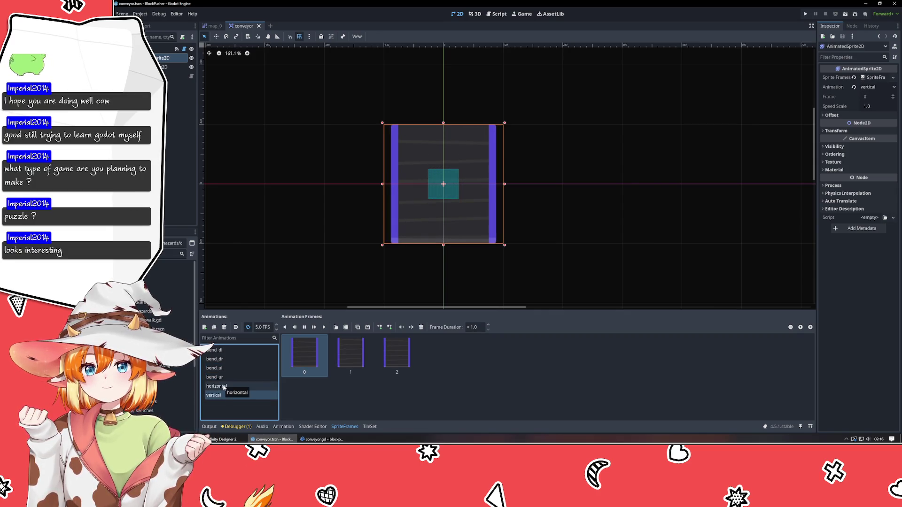
pyautogui.click(224, 387)
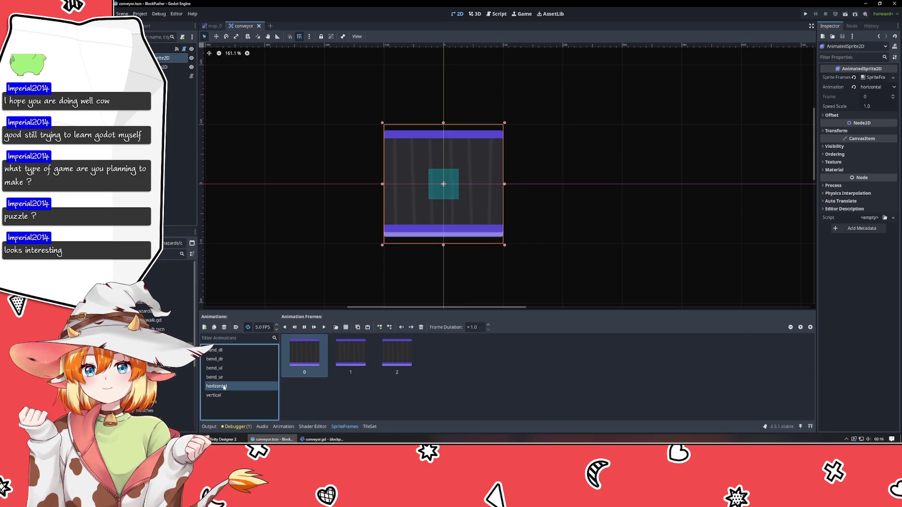
# - Cycle through bend_dl, bend_dr and bend_ul, leave the sprite on bend_ur, and deselect it
pyautogui.click(228, 350)
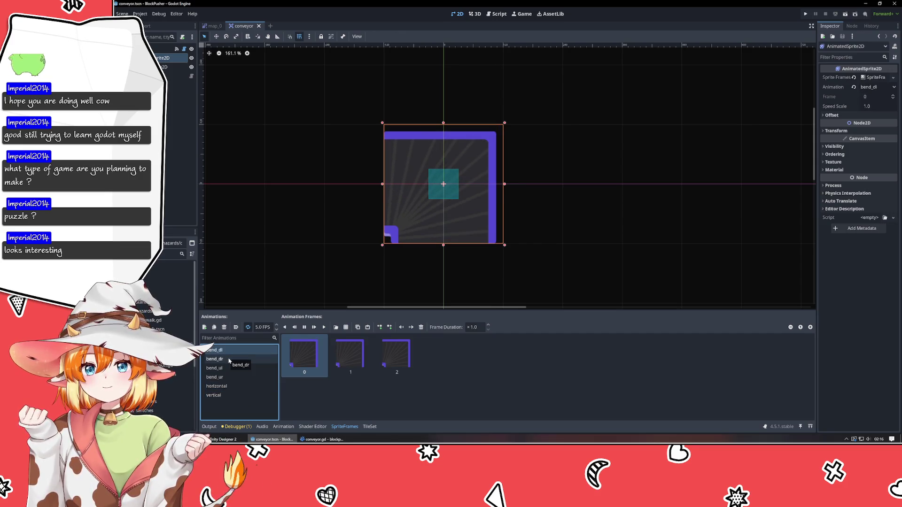
pyautogui.click(230, 360)
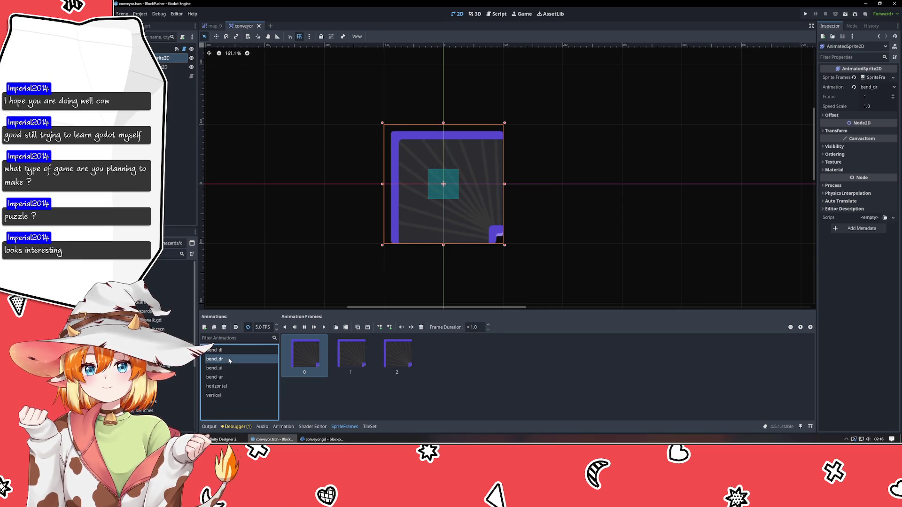
pyautogui.click(224, 369)
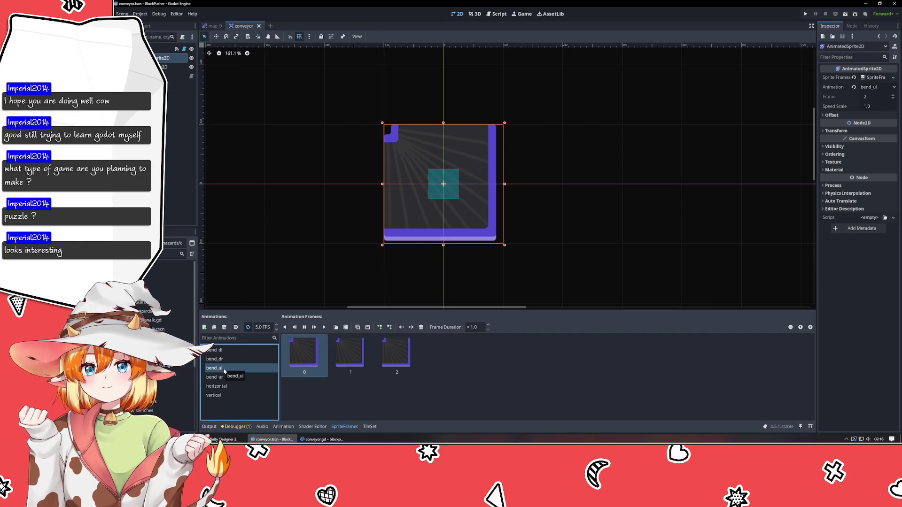
pyautogui.click(220, 379)
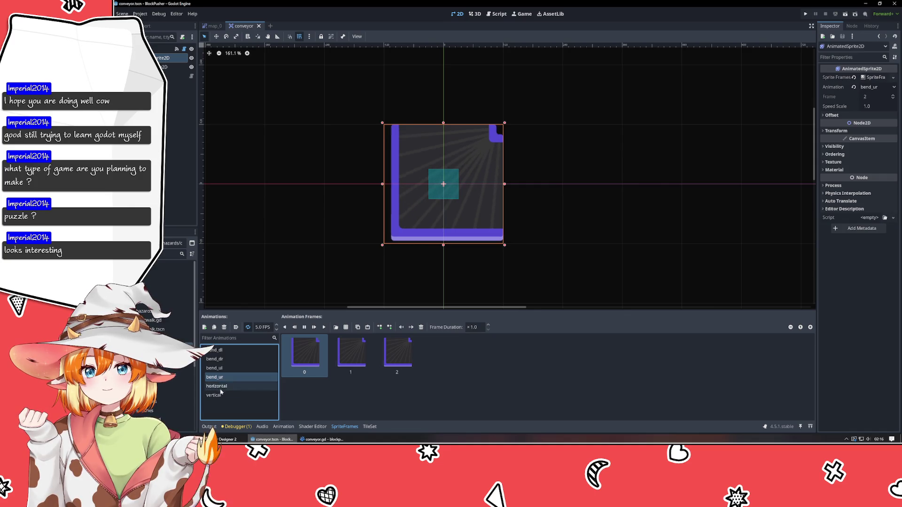
pyautogui.moveTo(322, 440)
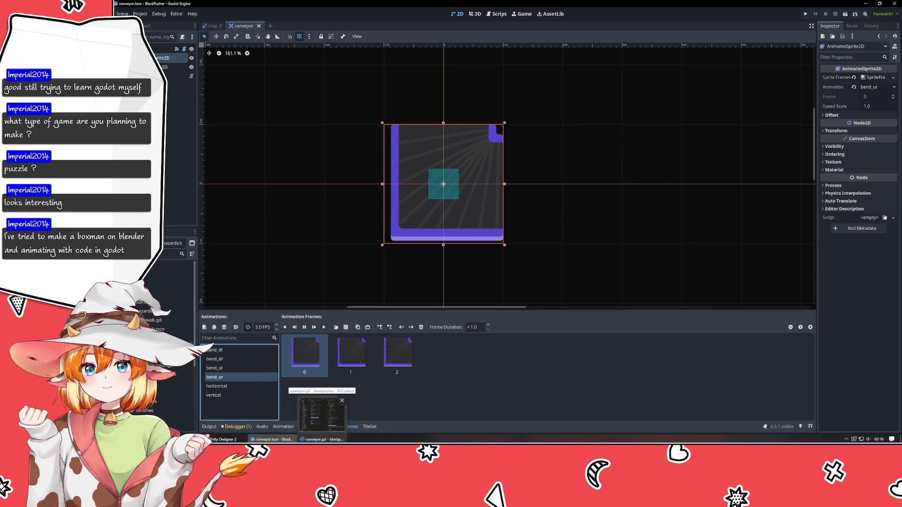
pyautogui.click(507, 416)
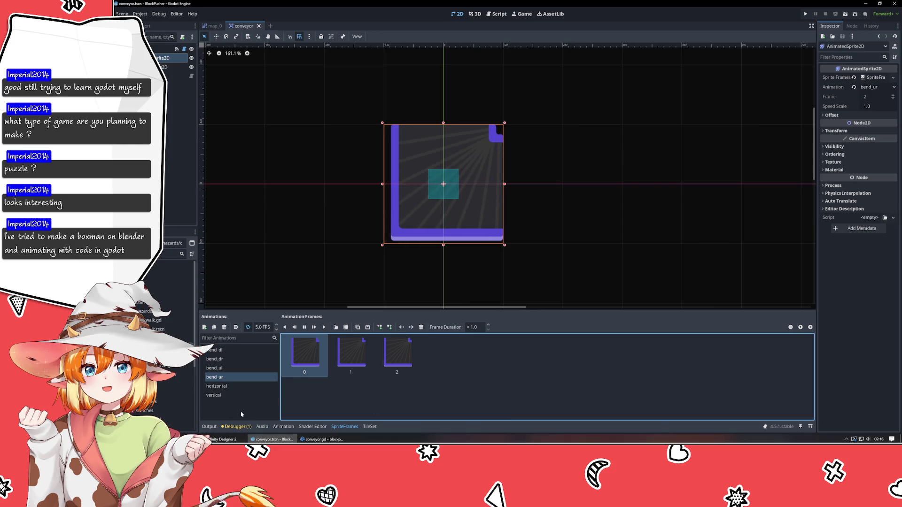
pyautogui.press('Escape')
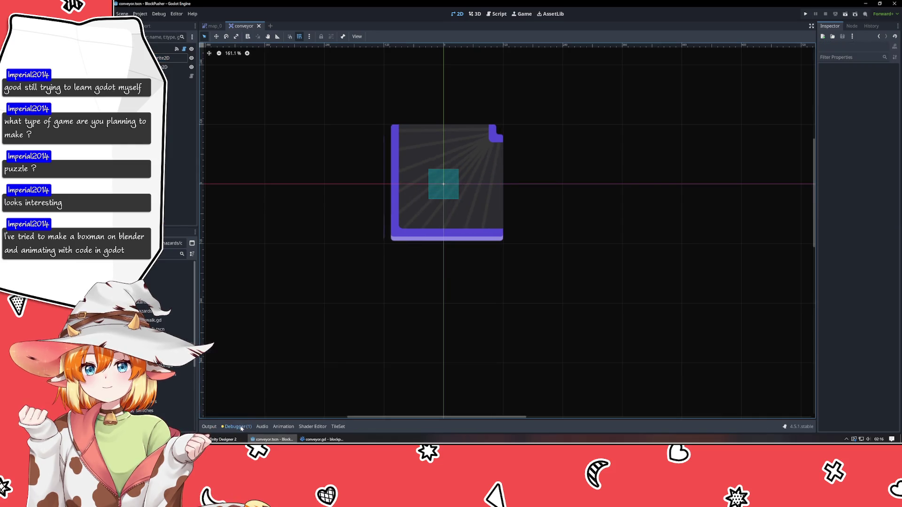
# - Check the unused prev_state warning in the Debugger and the Output log, then go to VSCodium
pyautogui.click(241, 428)
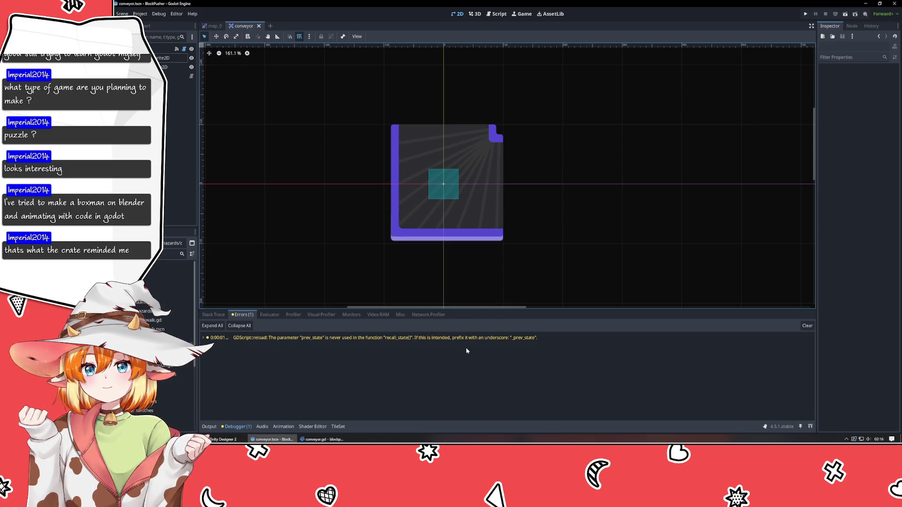
pyautogui.click(210, 427)
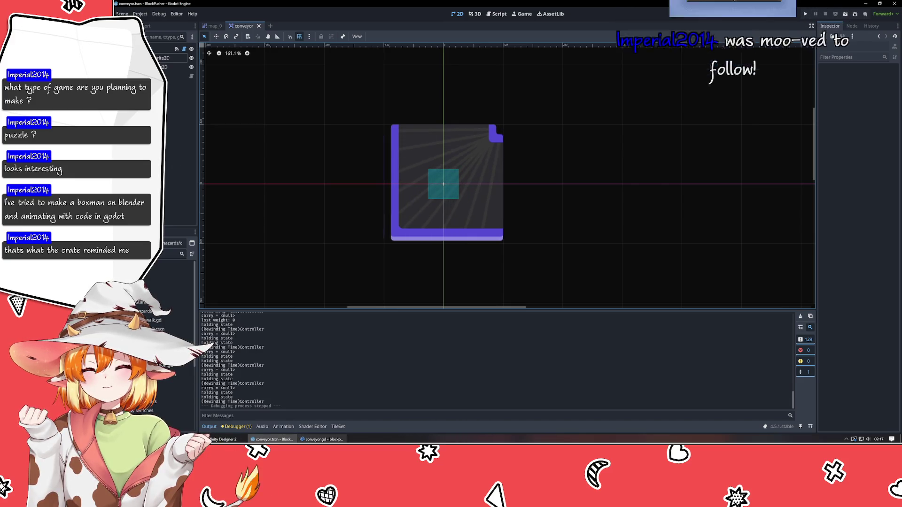
pyautogui.hotkey('alt', 'Tab')
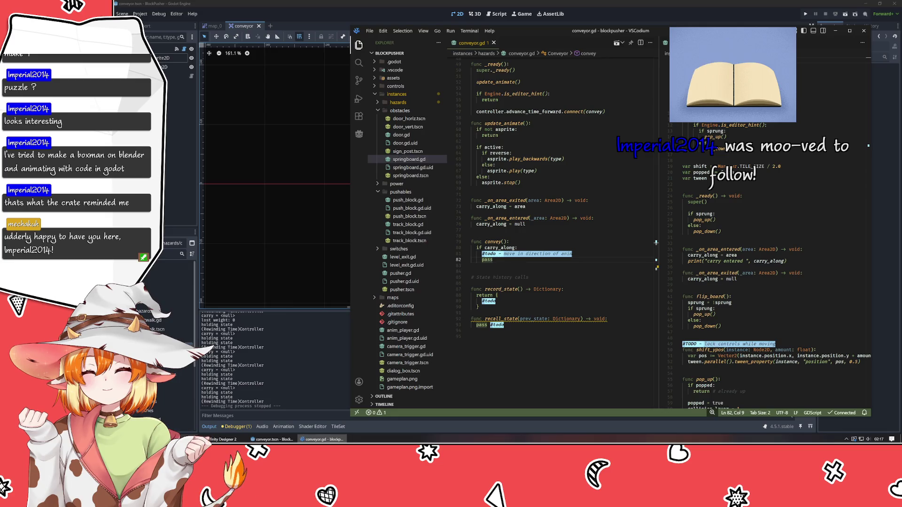
# - Bring up the LibreWolf window with the 2D sprite animation docs from the taskbar
pyautogui.moveTo(187, 440)
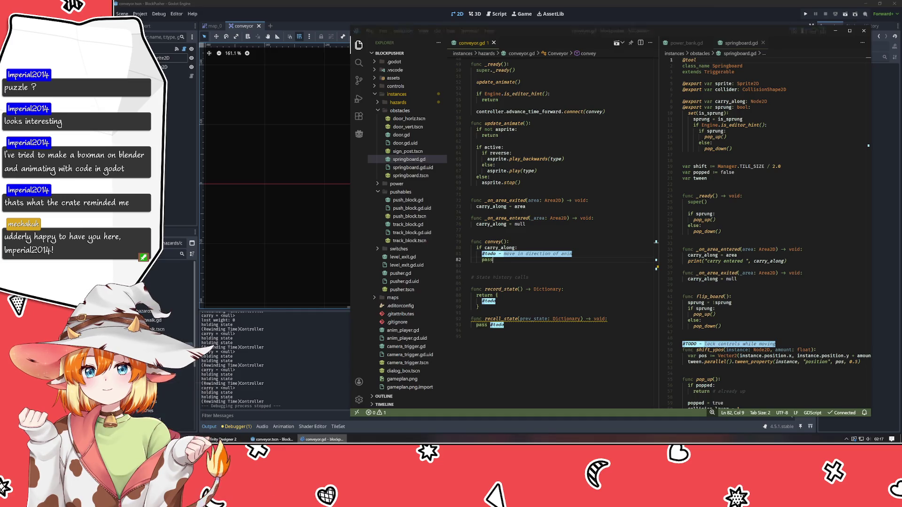
pyautogui.click(179, 414)
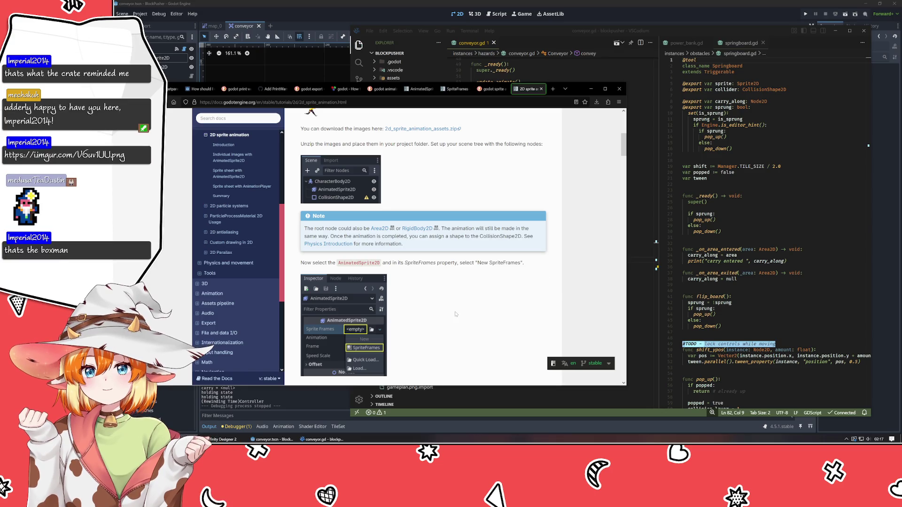
# - Scroll through the sprite sheet sections down to the Summary, then return to conveyor.gd in VSCodium
pyautogui.scroll(-3, 456, 314)
pyautogui.scroll(-1, 455, 313)
pyautogui.scroll(-1, 455, 314)
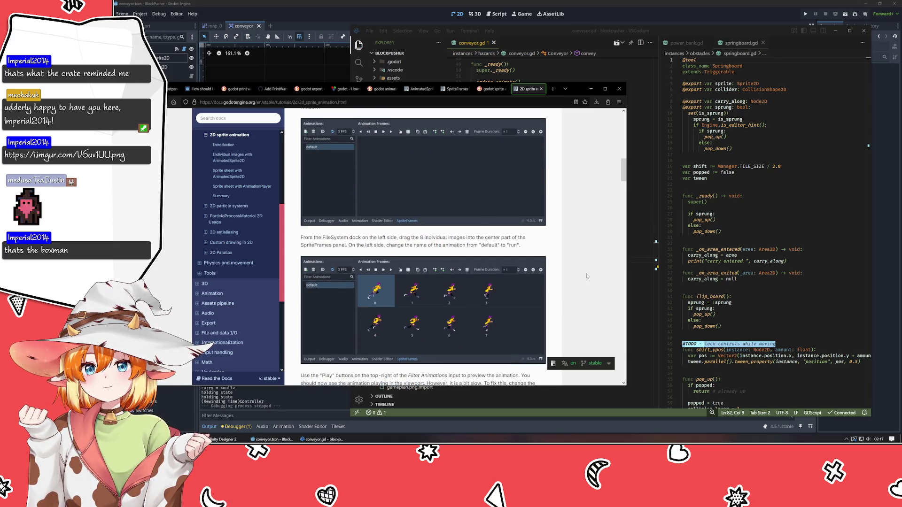
pyautogui.scroll(-4, 587, 276)
pyautogui.scroll(5, 587, 276)
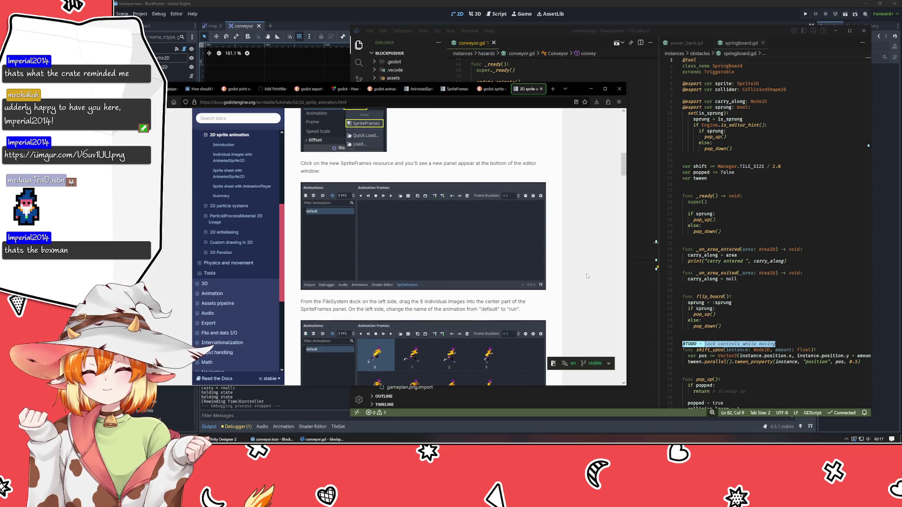
pyautogui.scroll(2, 587, 276)
pyautogui.scroll(8, 587, 277)
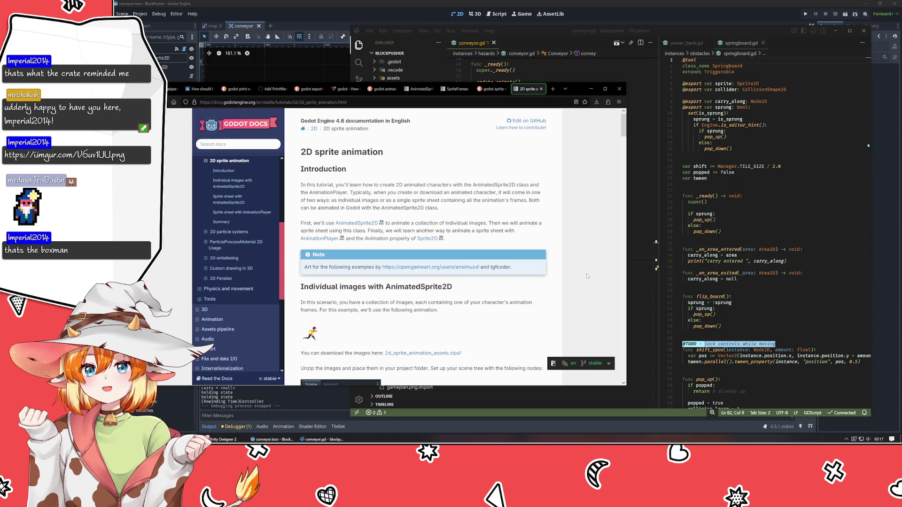
pyautogui.scroll(-4, 587, 276)
pyautogui.scroll(-10, 587, 276)
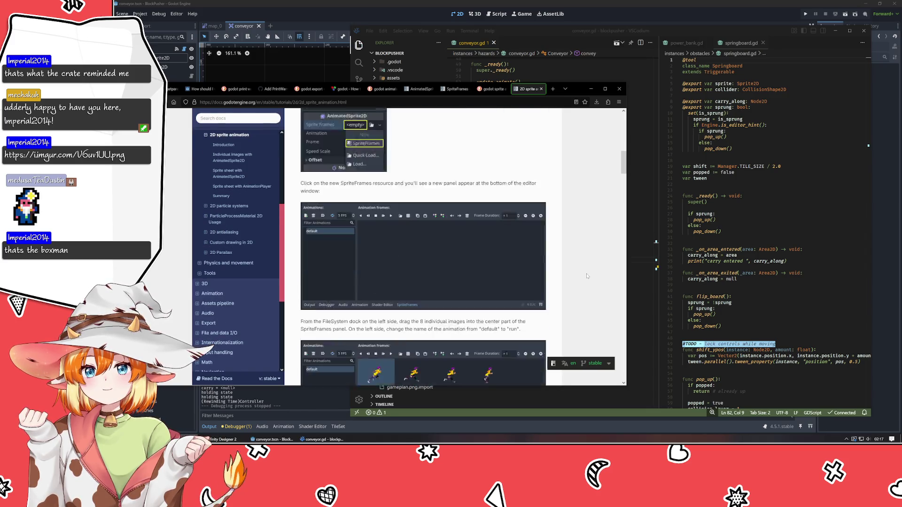
pyautogui.scroll(-12, 587, 277)
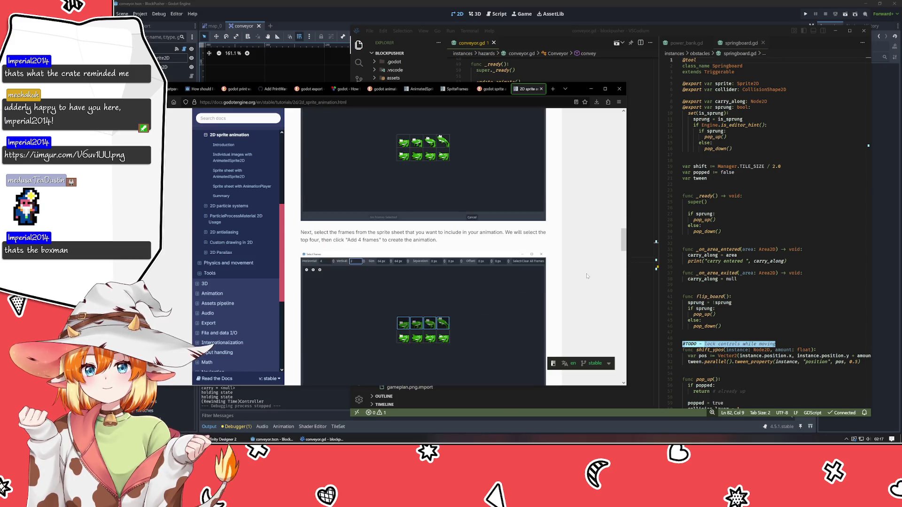
pyautogui.scroll(-4, 586, 279)
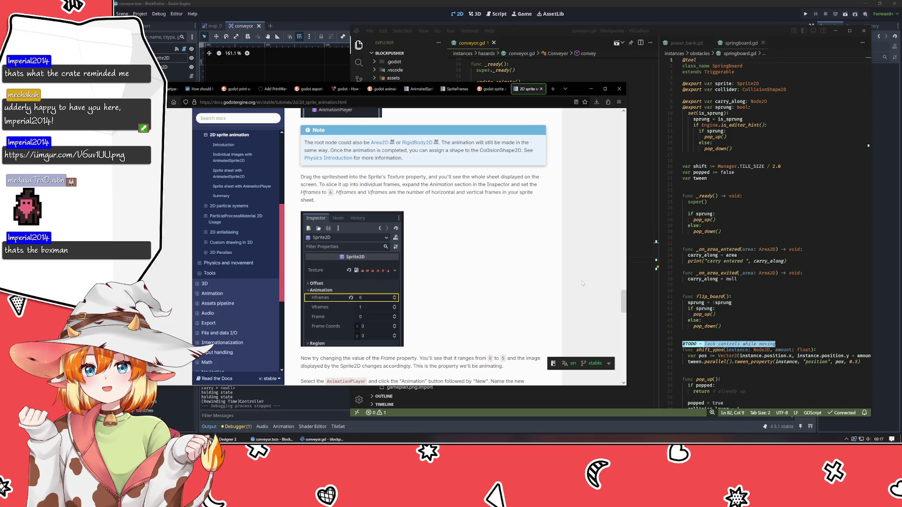
pyautogui.scroll(-5, 583, 283)
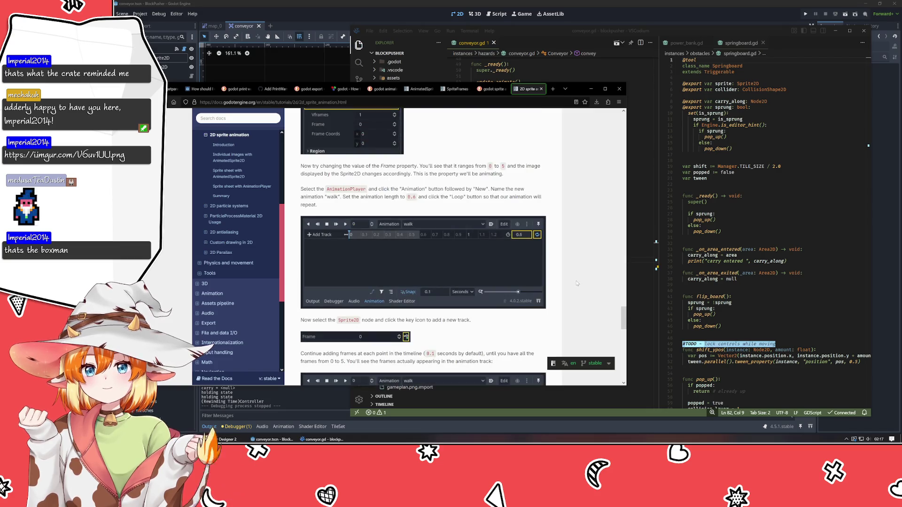
pyautogui.scroll(-5, 577, 283)
pyautogui.scroll(10, 577, 283)
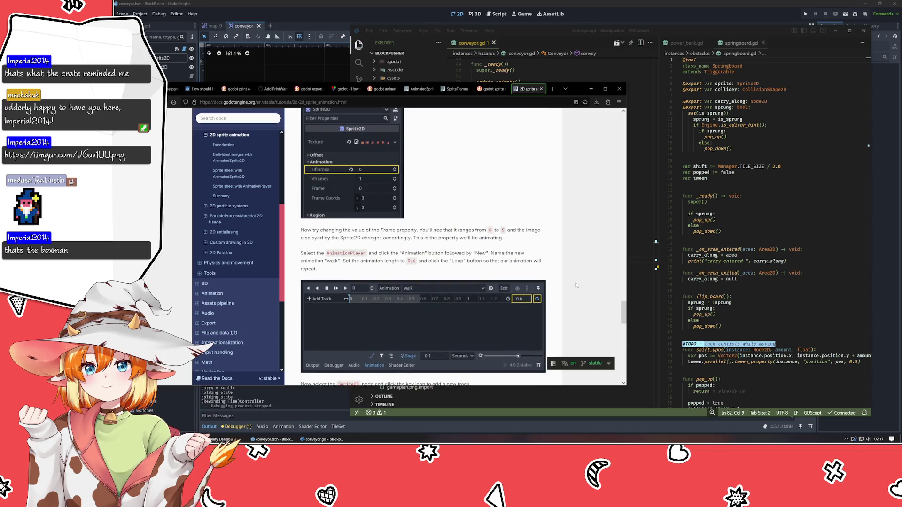
pyautogui.scroll(4, 577, 286)
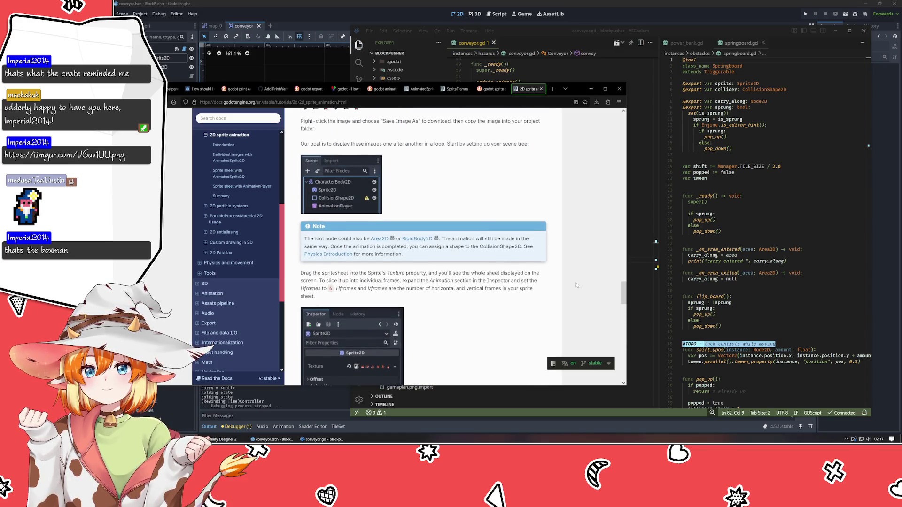
pyautogui.scroll(-1, 577, 287)
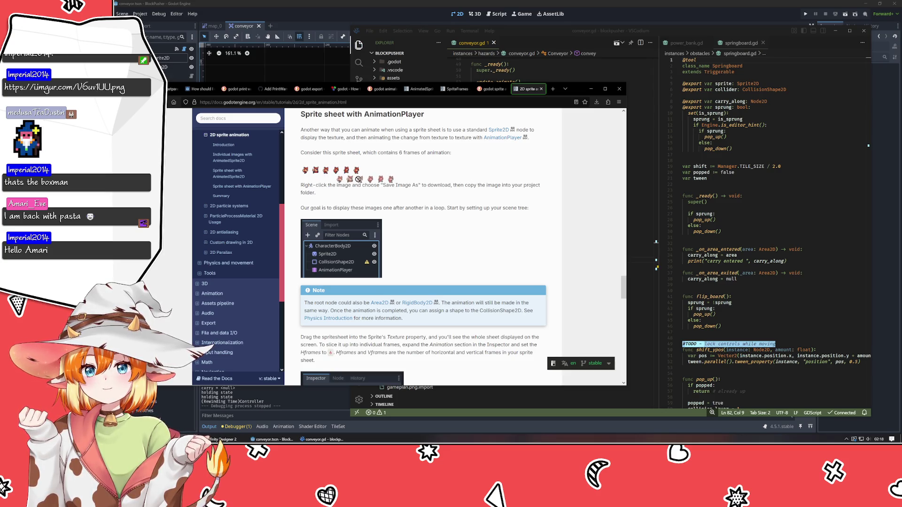
pyautogui.scroll(-3, 434, 244)
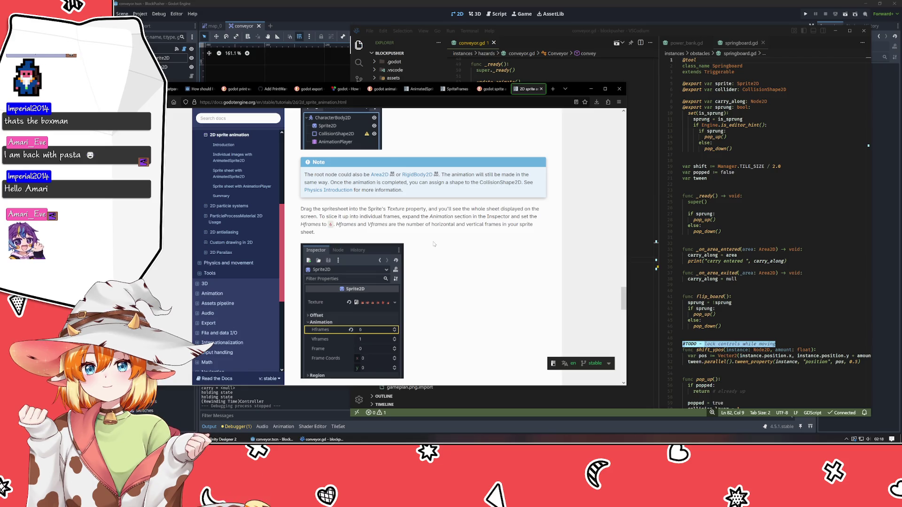
pyautogui.scroll(-5, 434, 244)
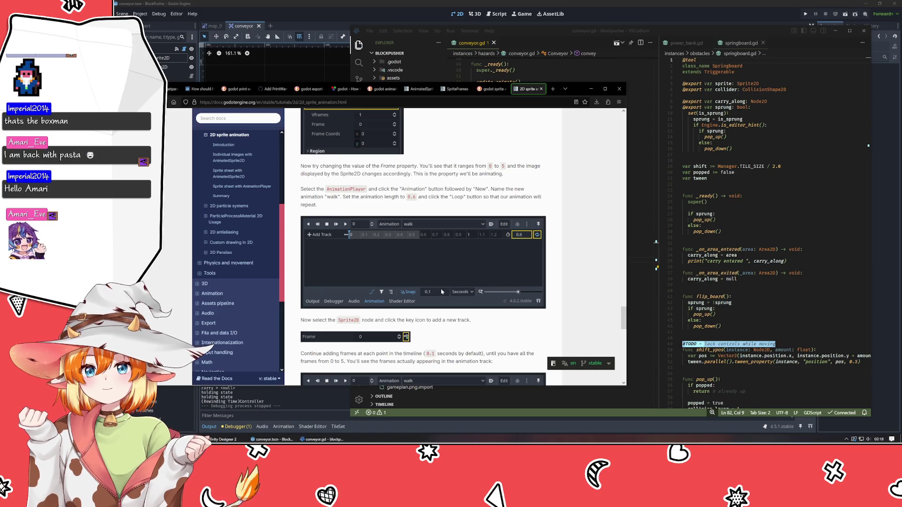
pyautogui.scroll(-3, 487, 331)
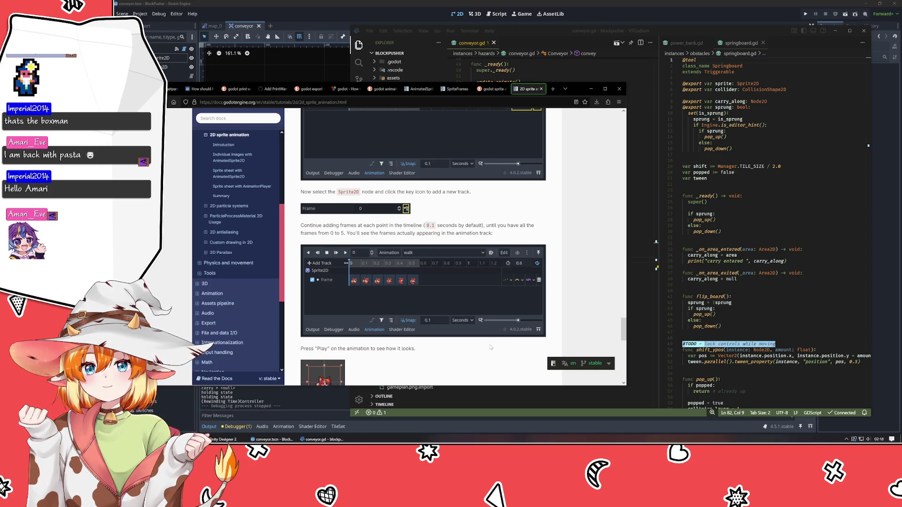
pyautogui.scroll(-1, 491, 348)
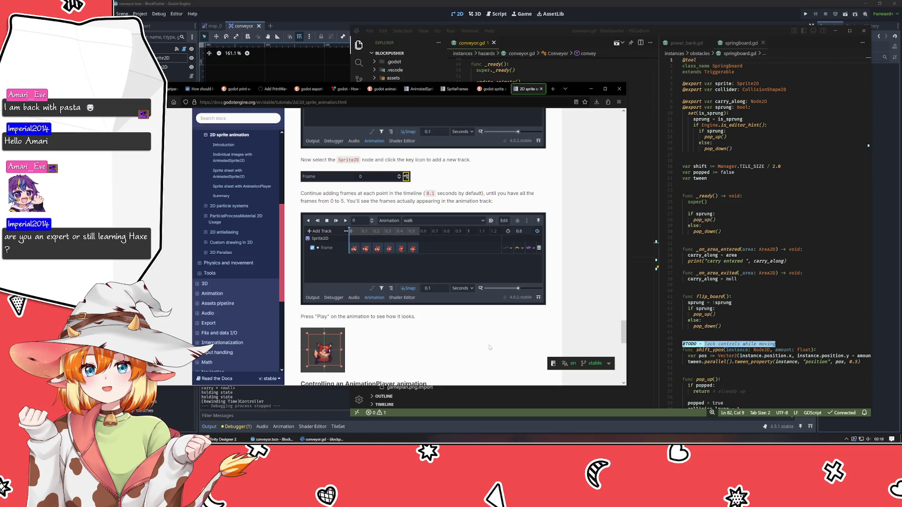
pyautogui.scroll(-4, 490, 348)
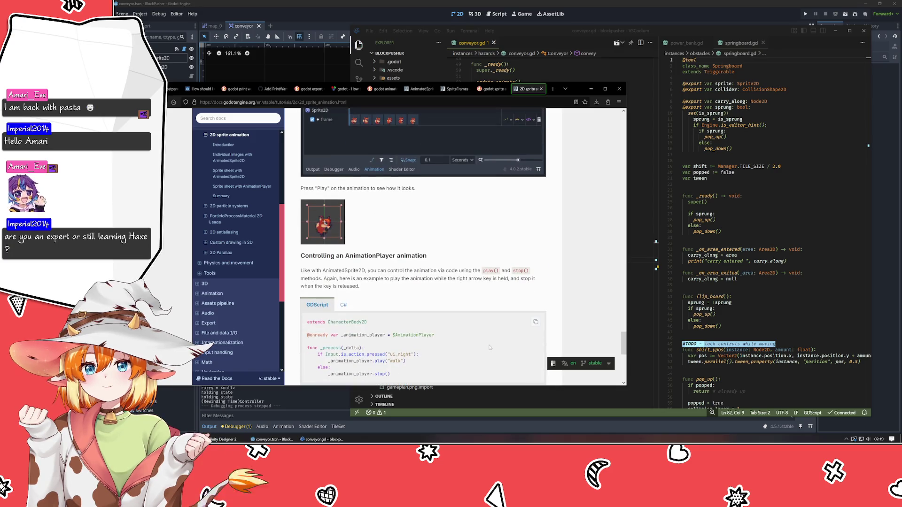
pyautogui.scroll(-1, 490, 348)
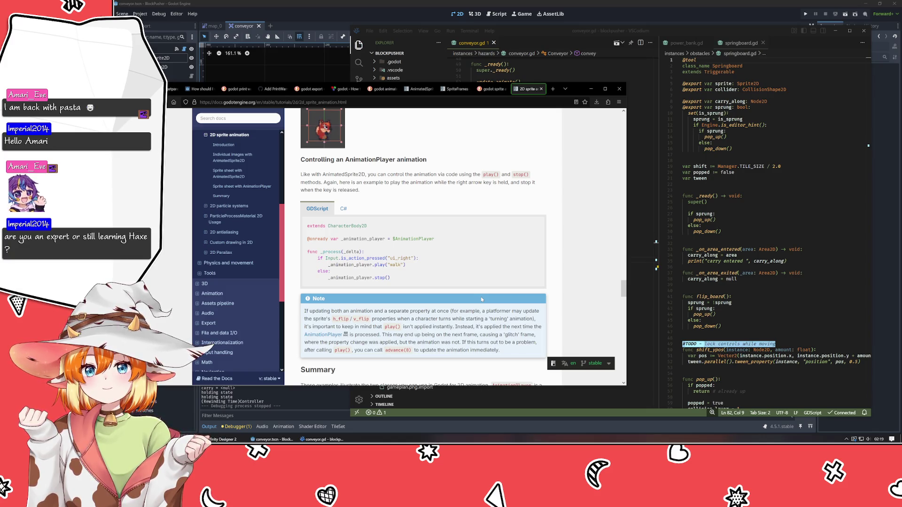
pyautogui.scroll(-2, 448, 274)
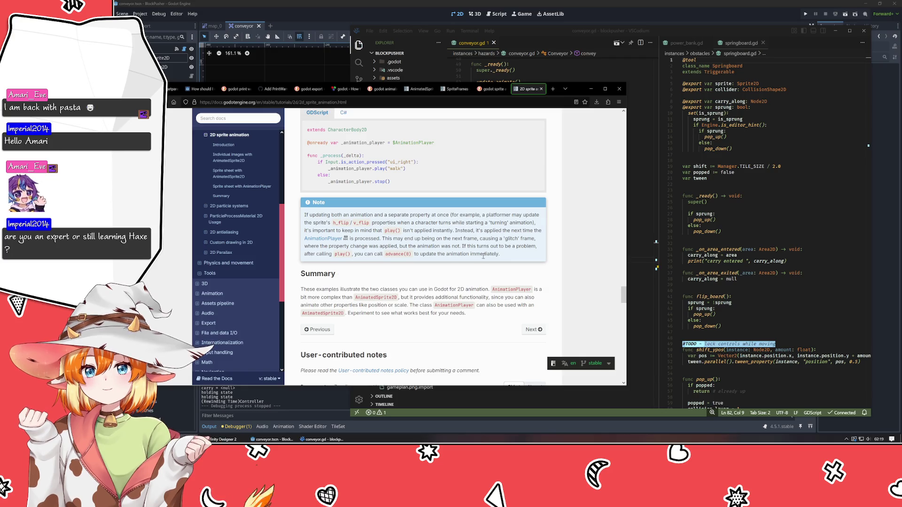
pyautogui.click(639, 188)
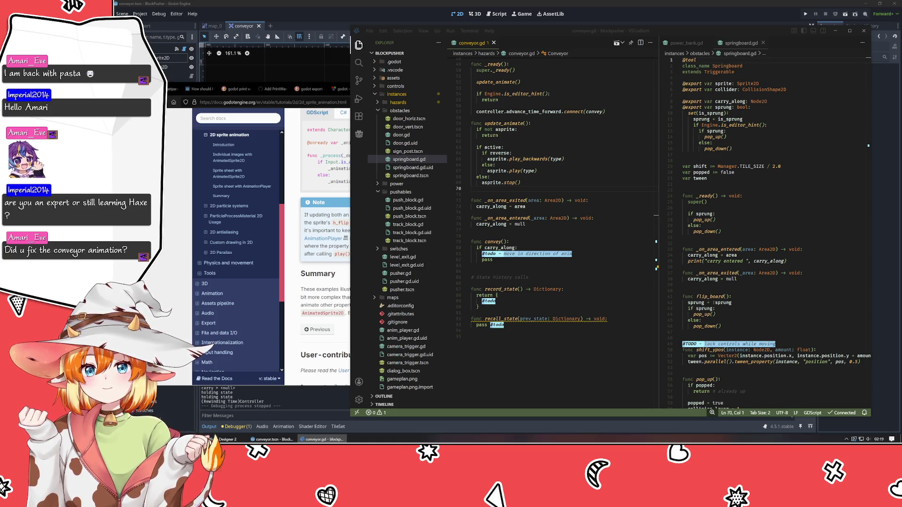
# - Review conveyor.gd's update_animate function, then bring Godot's conveyor scene back to the front
pyautogui.hotkey('alt', 'Tab')
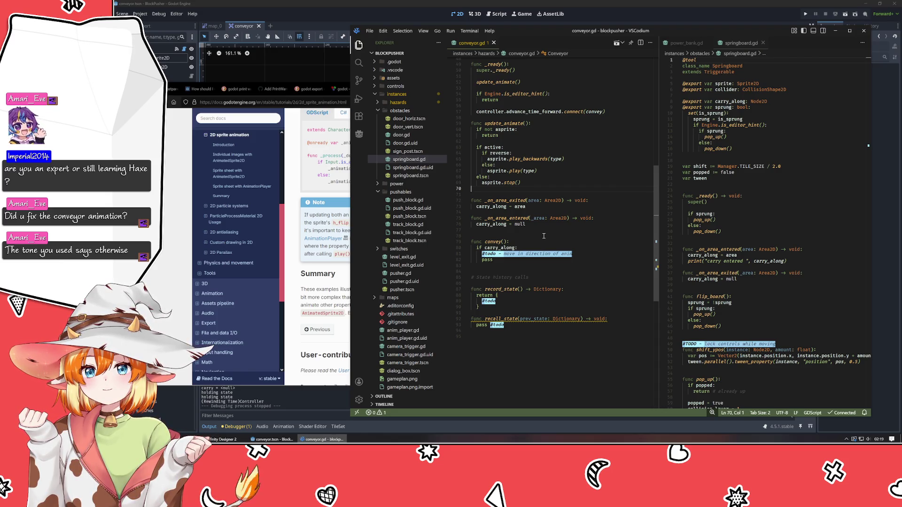
pyautogui.click(367, 2)
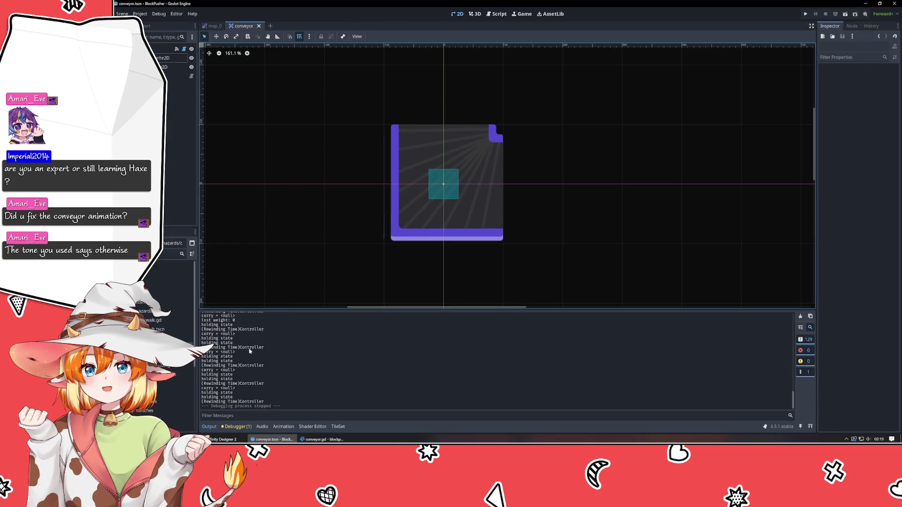
# - Set the AnimatedSprite2D's Animation to vertical, then switch back to conveyor.gd in VSCodium
pyautogui.click(164, 58)
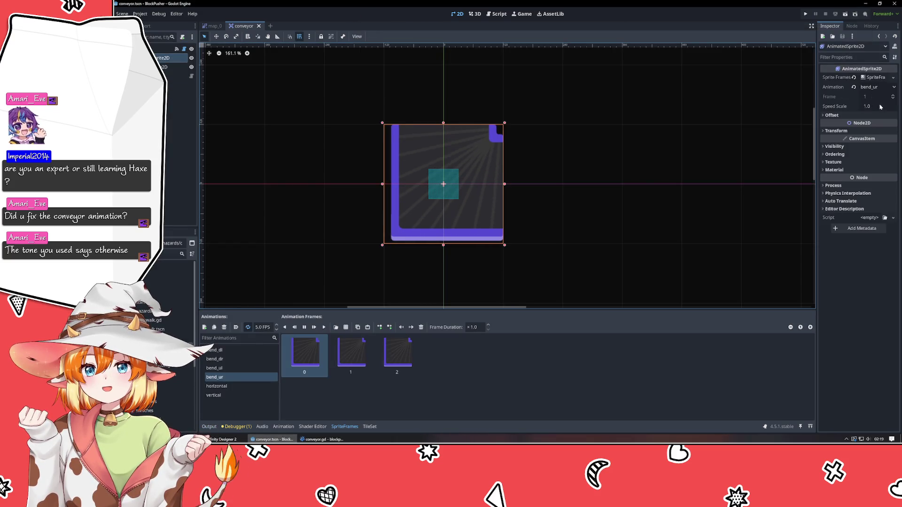
pyautogui.click(880, 87)
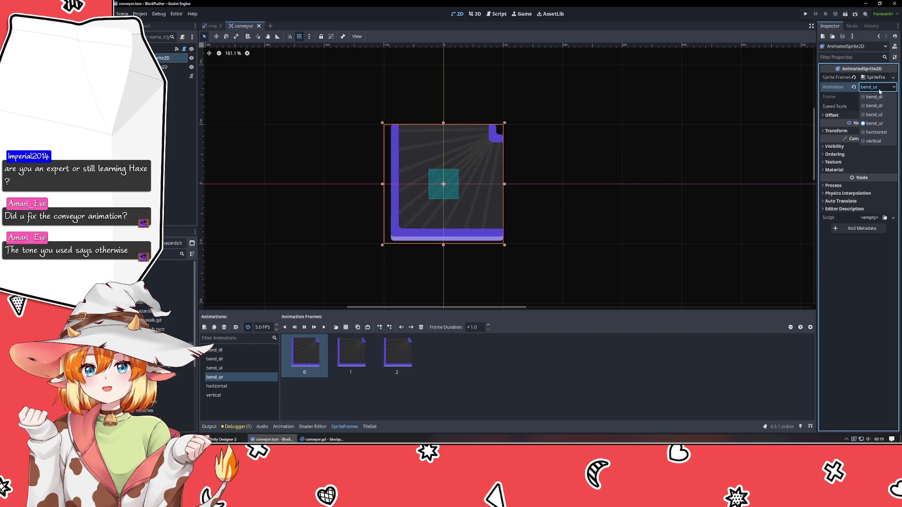
pyautogui.click(875, 142)
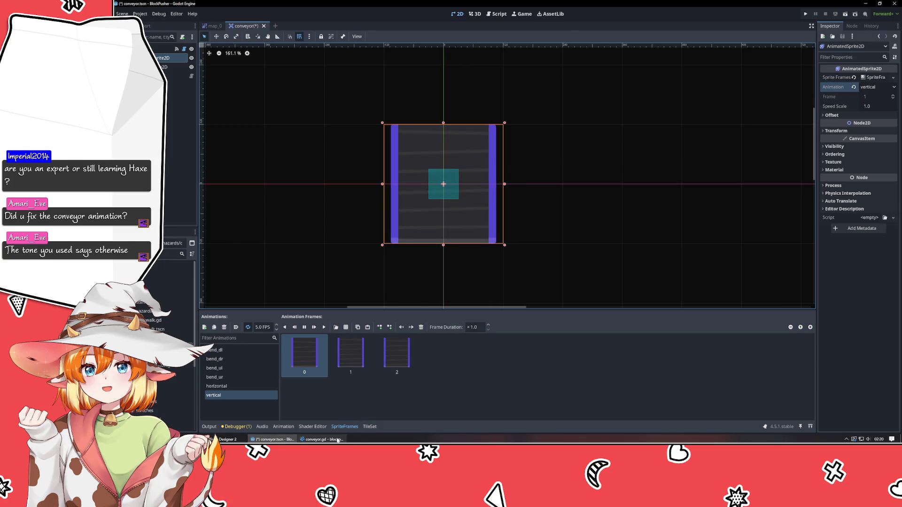
pyautogui.hotkey('alt', 'Tab')
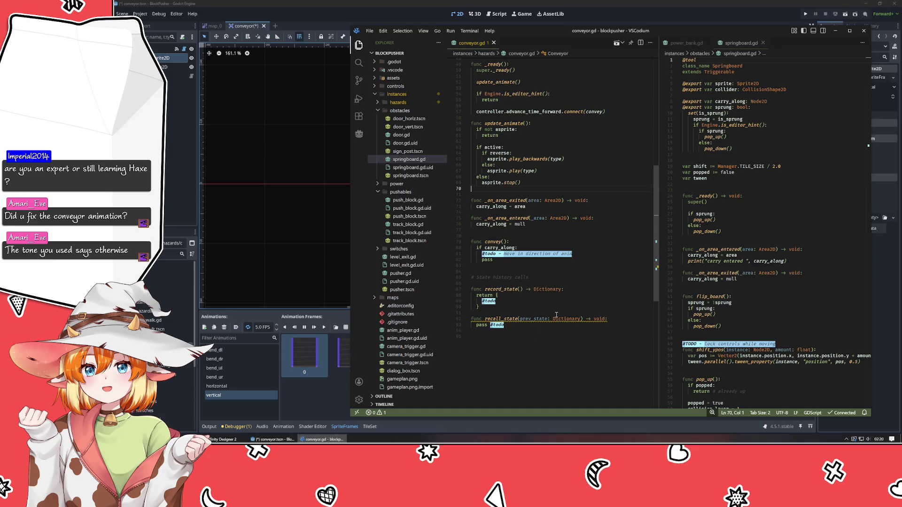
# - Review conveyor.gd around empty line 86, then bring the Godot editor back to the front
pyautogui.click(519, 283)
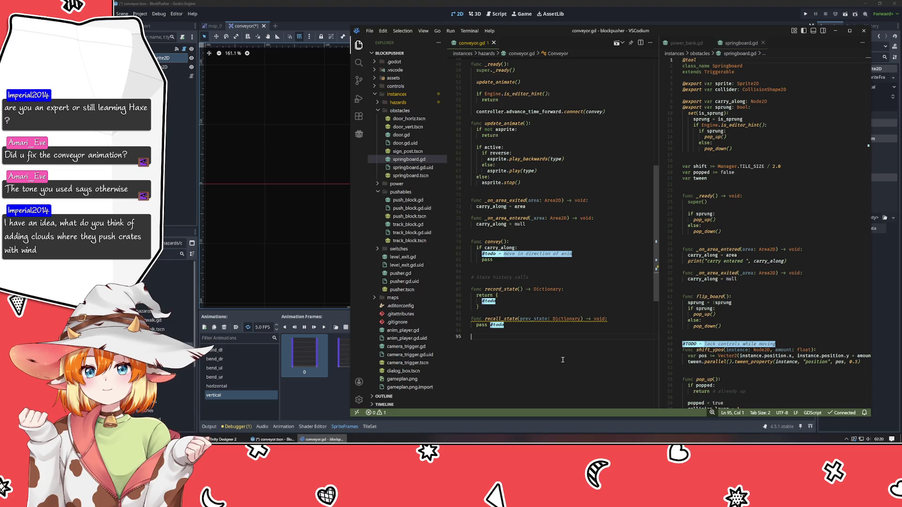
pyautogui.scroll(15, 562, 360)
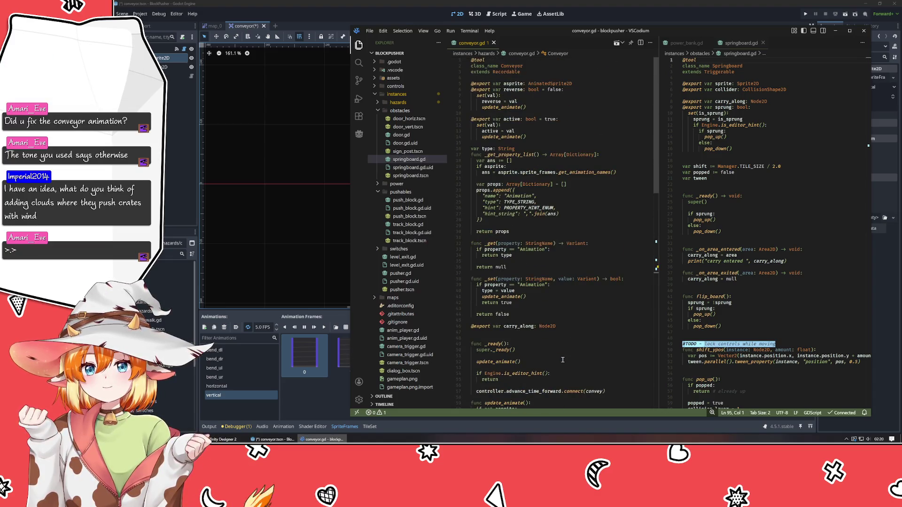
pyautogui.scroll(-13, 563, 360)
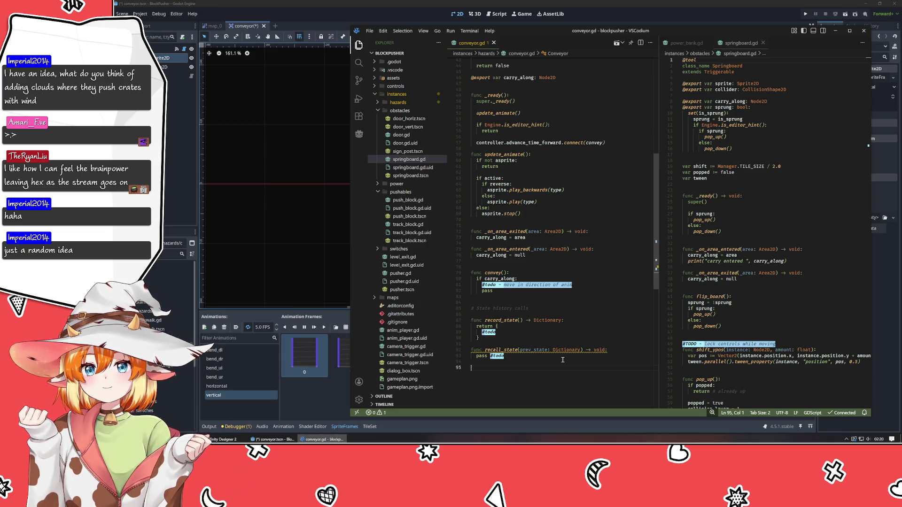
pyautogui.click(279, 242)
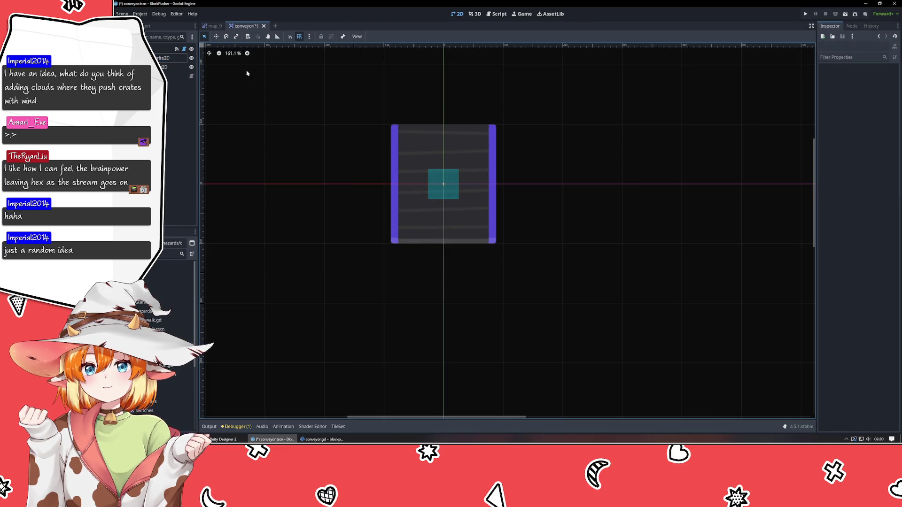
# - Check the map_0 level, save the conveyor scene, then return to conveyor.gd
pyautogui.click(208, 27)
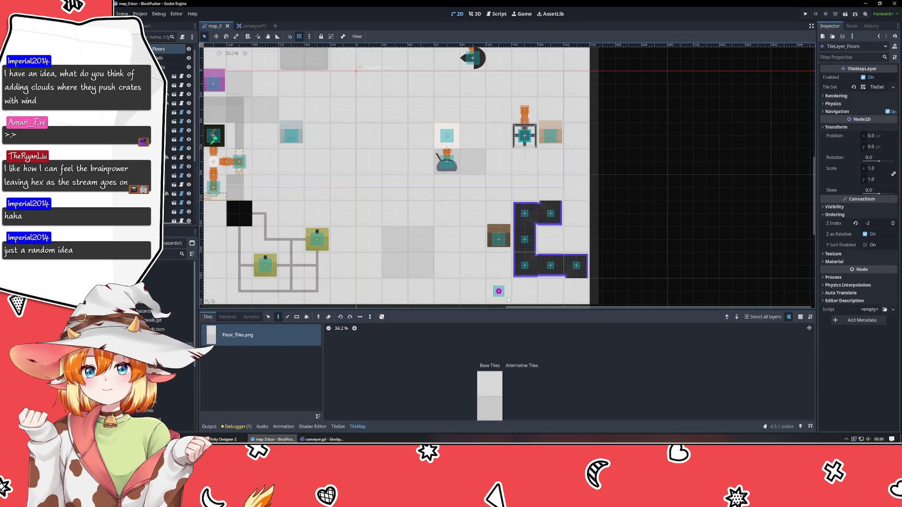
pyautogui.click(249, 26)
pyautogui.hotkey('ctrl', 's')
pyautogui.scroll(-1, 336, 256)
pyautogui.moveTo(309, 195); pyautogui.dragTo(338, 182)
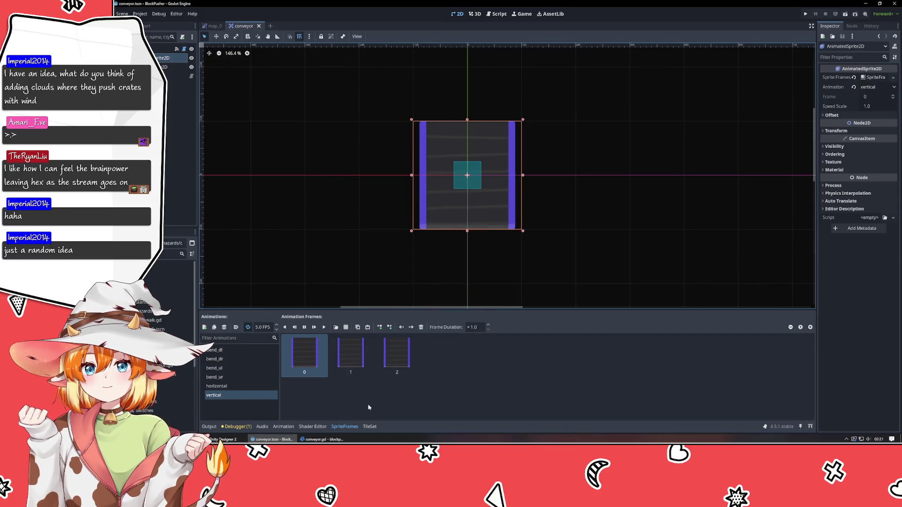
pyautogui.click(322, 440)
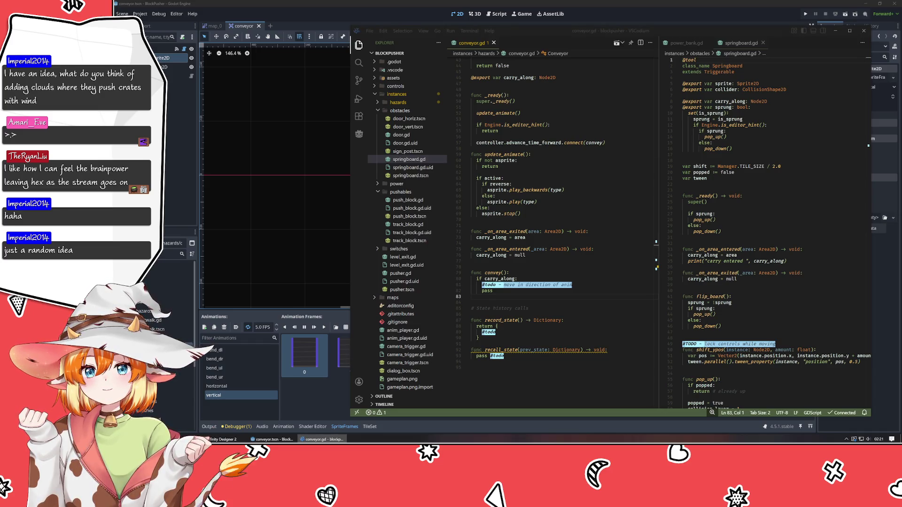
# - Reread conveyor.gd from the top, then delete the AnimatedSprite2D node in Godot
pyautogui.click(517, 302)
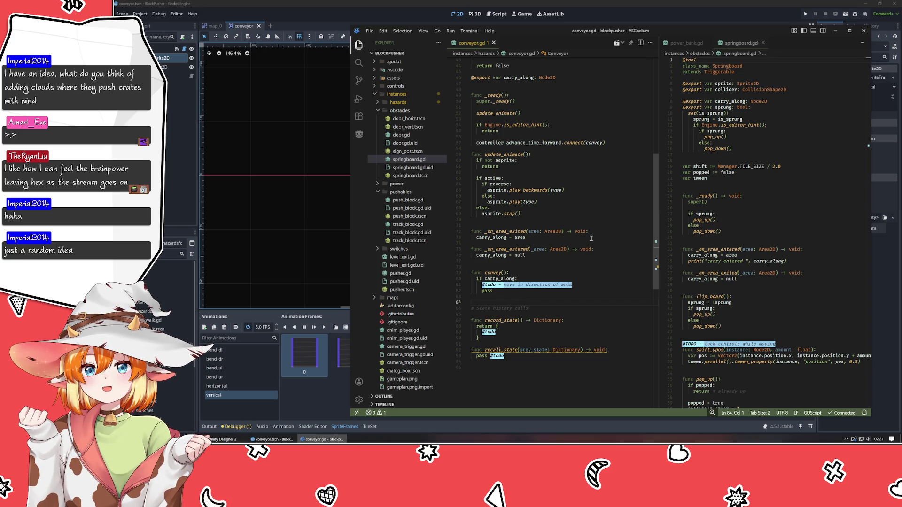
pyautogui.scroll(10, 591, 238)
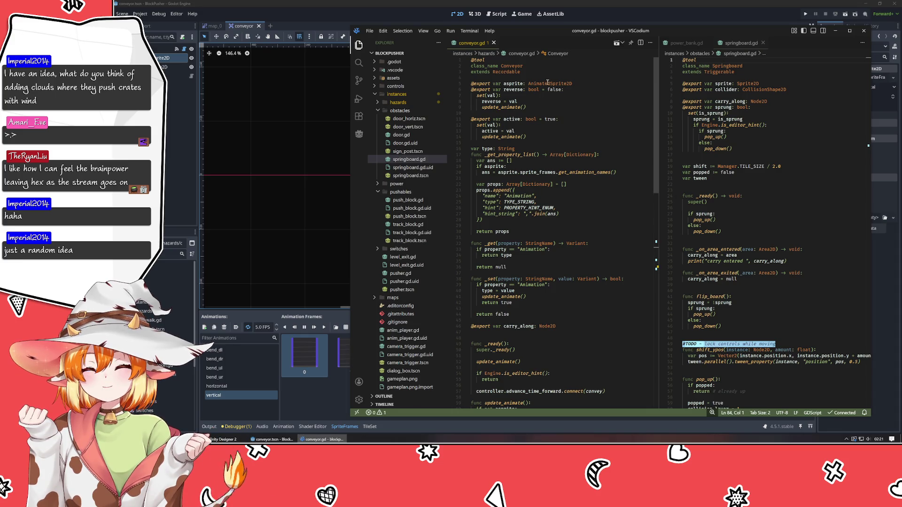
pyautogui.click(165, 67)
pyautogui.press('Delete')
# - Add a Sprite2D and an AnimationPlayer as child nodes of the conveyor root
pyautogui.rightClick(160, 165)
pyautogui.click(171, 168)
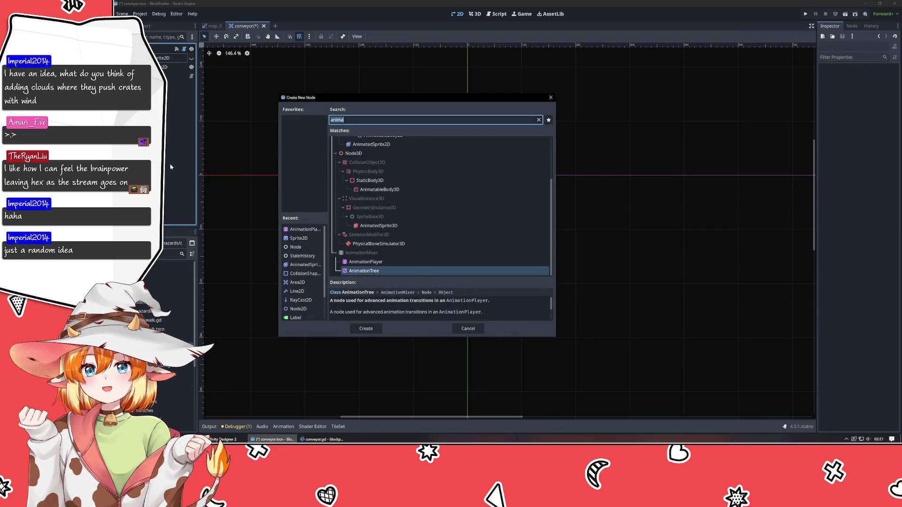
pyautogui.write('Sprit')
pyautogui.press('Return')
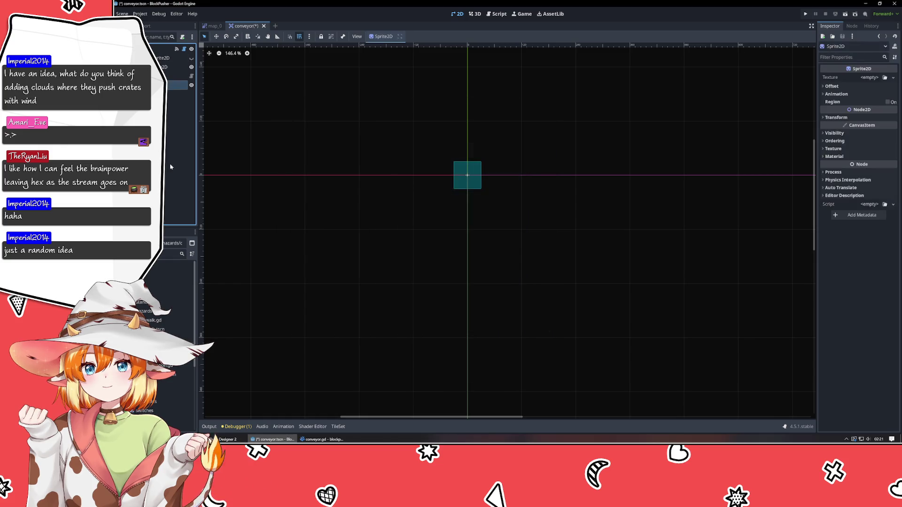
pyautogui.rightClick(171, 166)
pyautogui.click(176, 169)
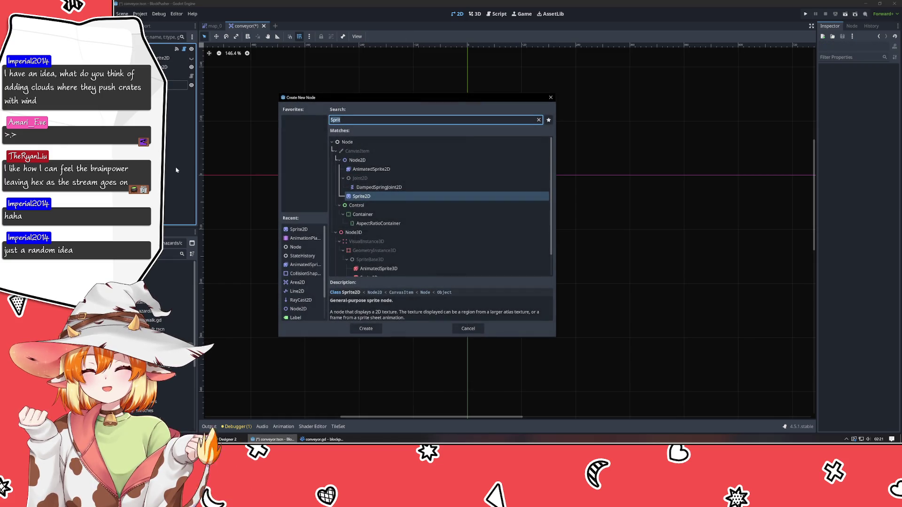
pyautogui.write('anima')
pyautogui.press('Up')
pyautogui.press('Return')
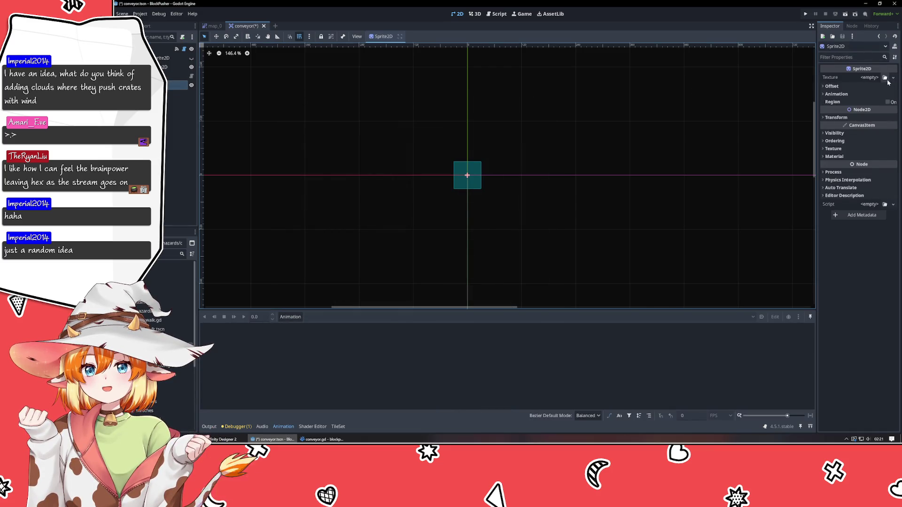
# - Load Conveyor.png as the Sprite2D texture and expand its Animation settings
pyautogui.click(885, 77)
pyautogui.click(419, 159)
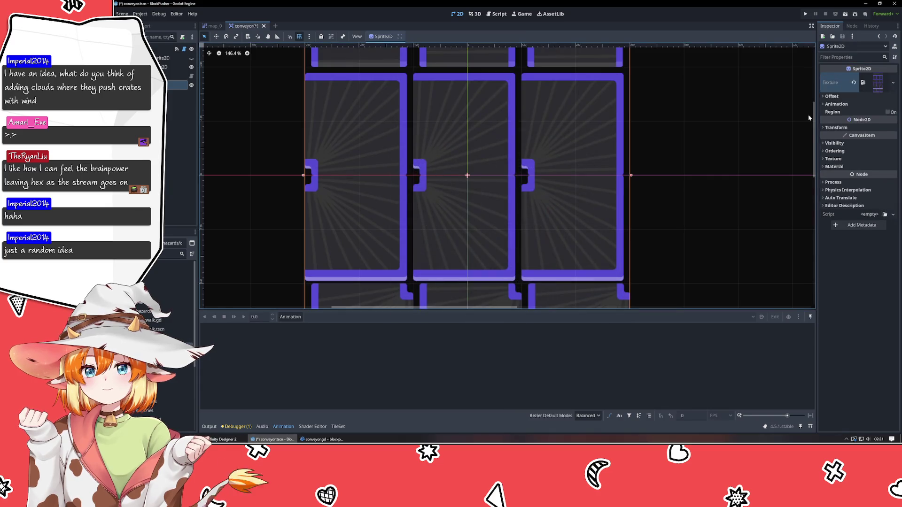
pyautogui.click(842, 106)
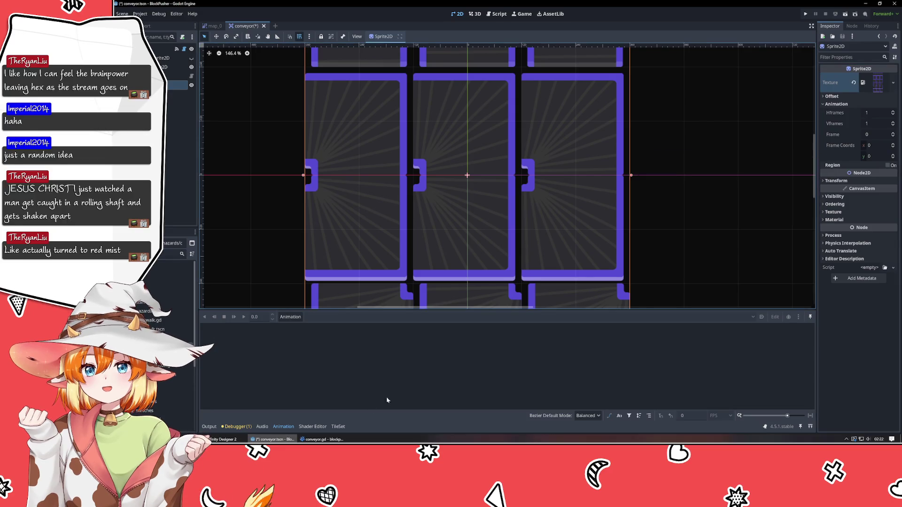
pyautogui.hotkey('alt', 'Tab')
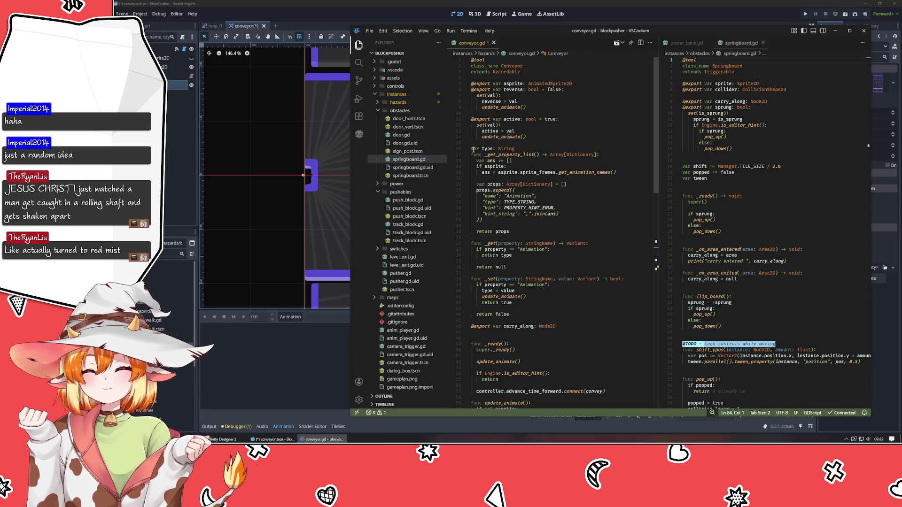
# - Delete the _get_property_list, _get and _set functions from conveyor.gd
pyautogui.moveTo(474, 156)
pyautogui.mouseDown()
pyautogui.moveTo(545, 278)
pyautogui.moveTo(544, 322)
pyautogui.mouseUp()
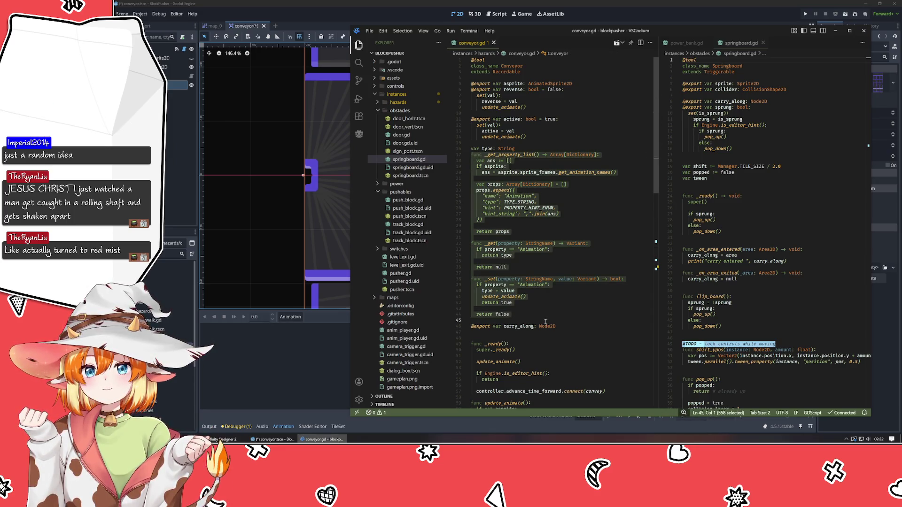
pyautogui.press('BackSpace')
pyautogui.press('Return')
pyautogui.press('Return')
pyautogui.press('Return')
pyautogui.press('Up')
pyautogui.press('Up')
pyautogui.press('Up')
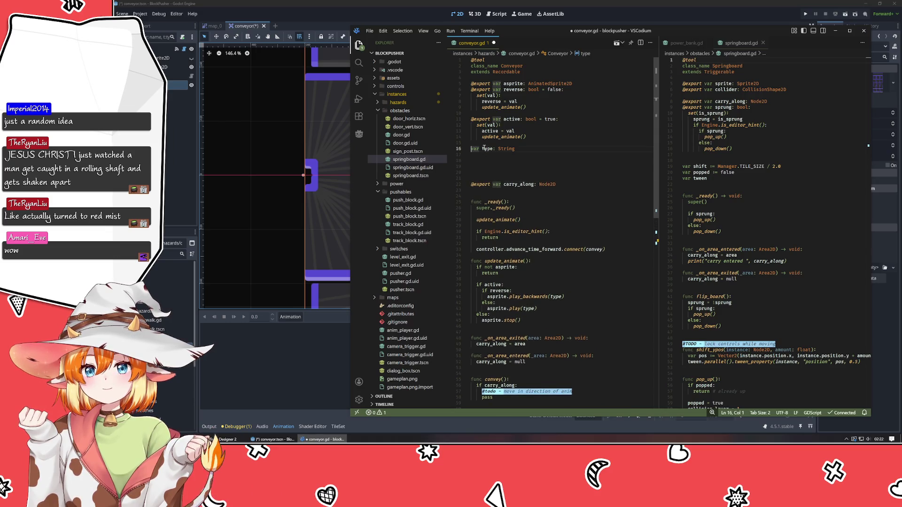
pyautogui.write('@export ')
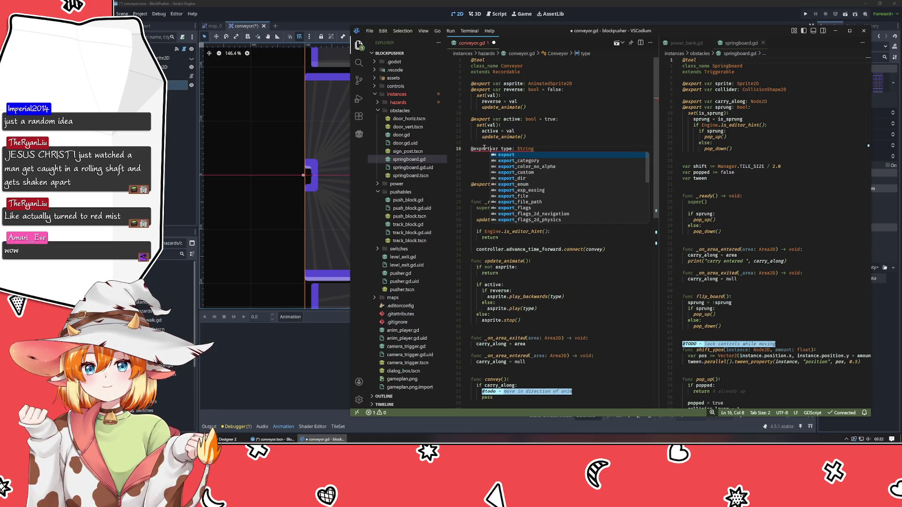
pyautogui.write('enum')
pyautogui.press('Return')
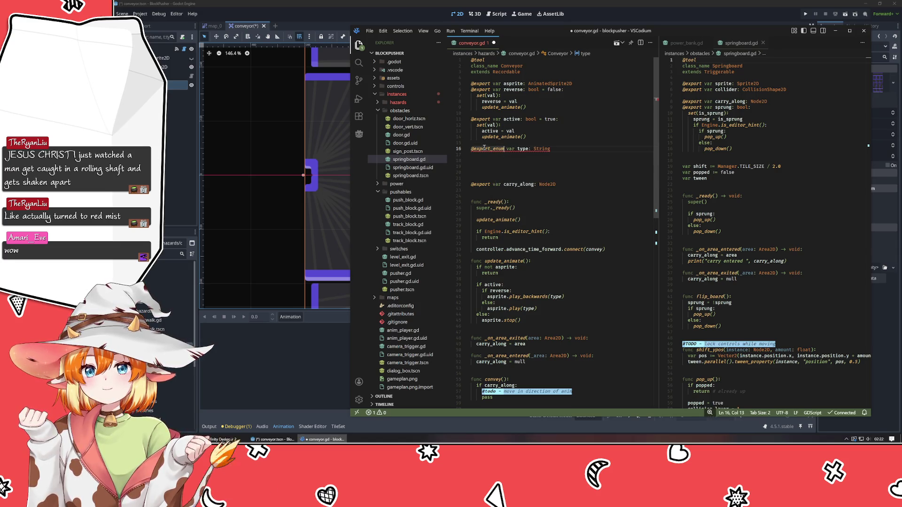
pyautogui.press('End')
pyautogui.hotkey('ctrl', 'shift', 'Left')
pyautogui.write('int')
pyautogui.press('Escape')
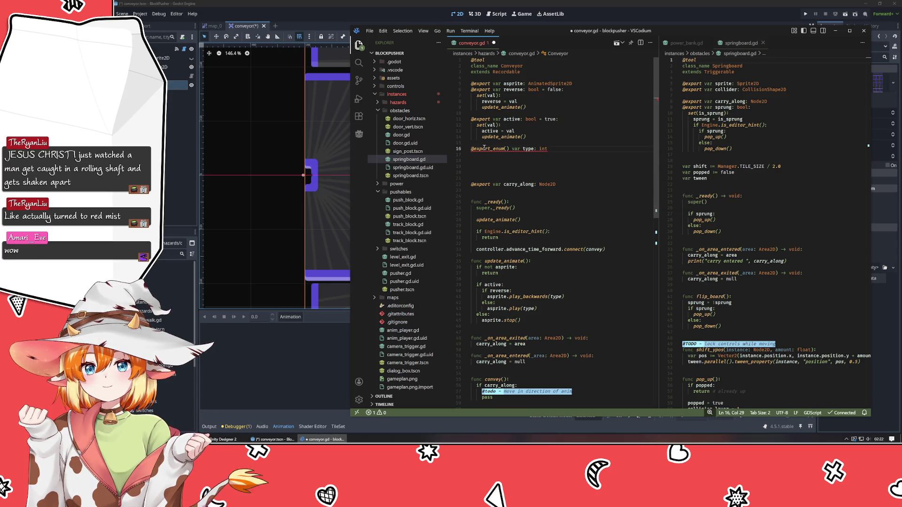
pyautogui.hotkey('ctrl', 'Left')
pyautogui.hotkey('ctrl', 'Left')
pyautogui.hotkey('ctrl', 'Left')
pyautogui.write('"')
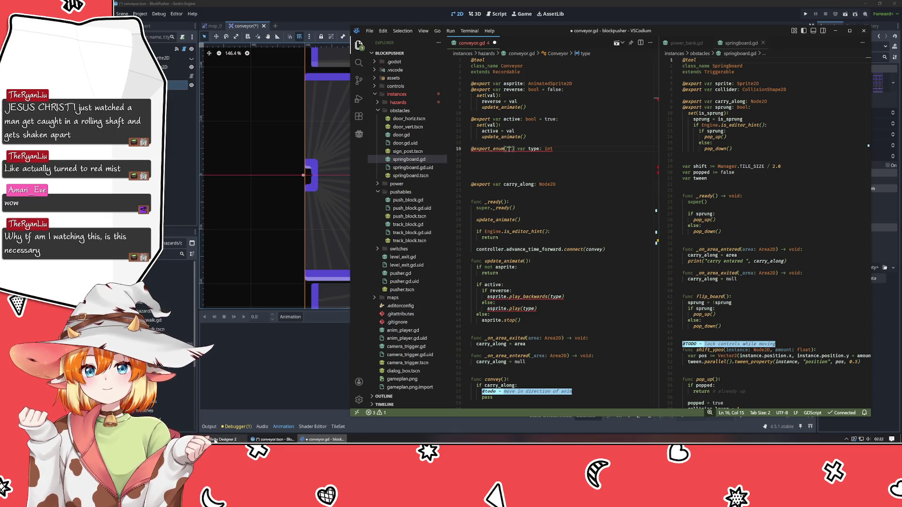
pyautogui.click(234, 439)
pyautogui.click(324, 440)
pyautogui.write('Horizontal')
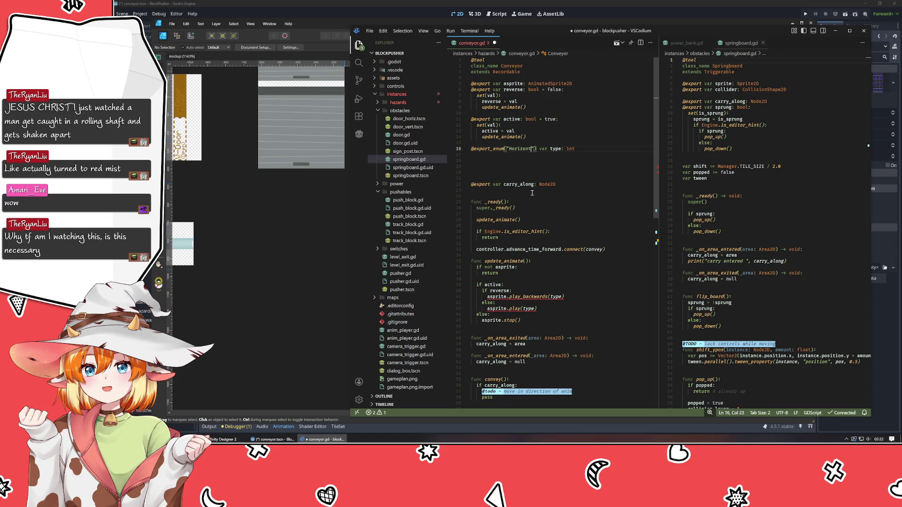
pyautogui.write('"')
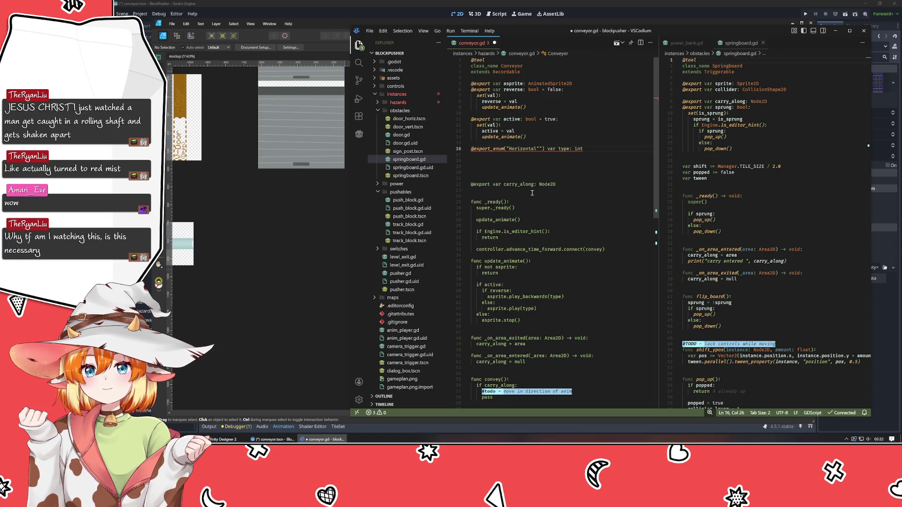
pyautogui.write(', "Vertical"')
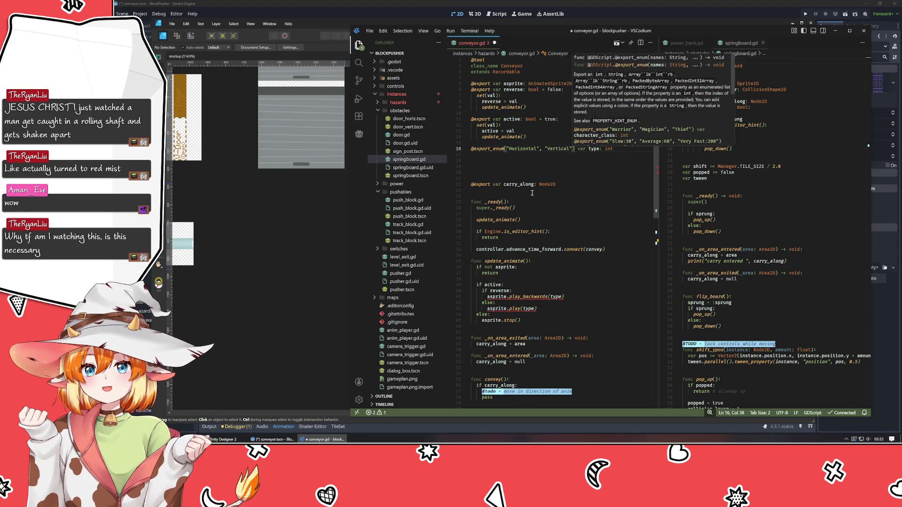
pyautogui.press('Escape')
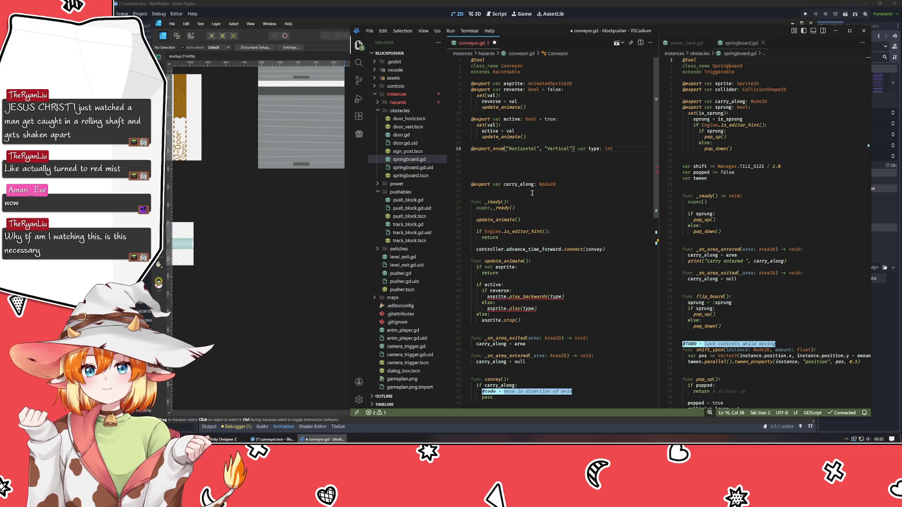
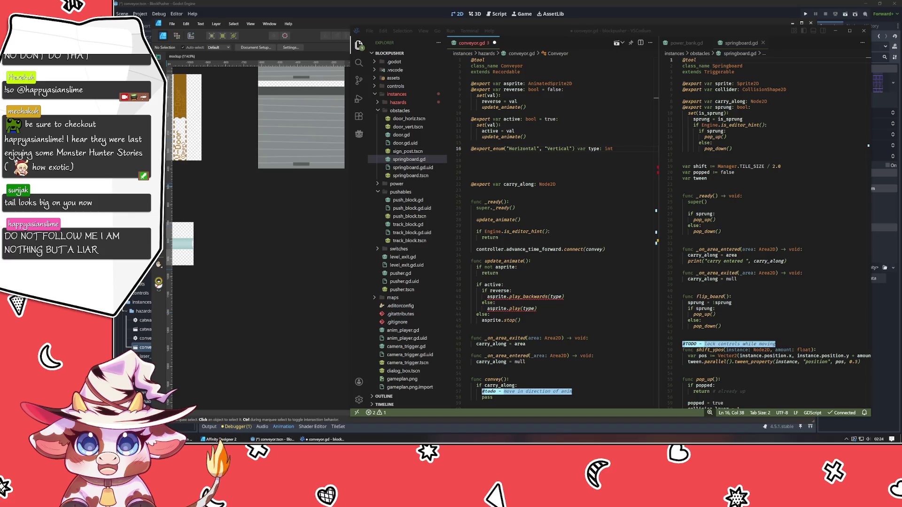
# - Trim the extra blank lines below the type export to a single blank line of spacing
pyautogui.click(532, 167)
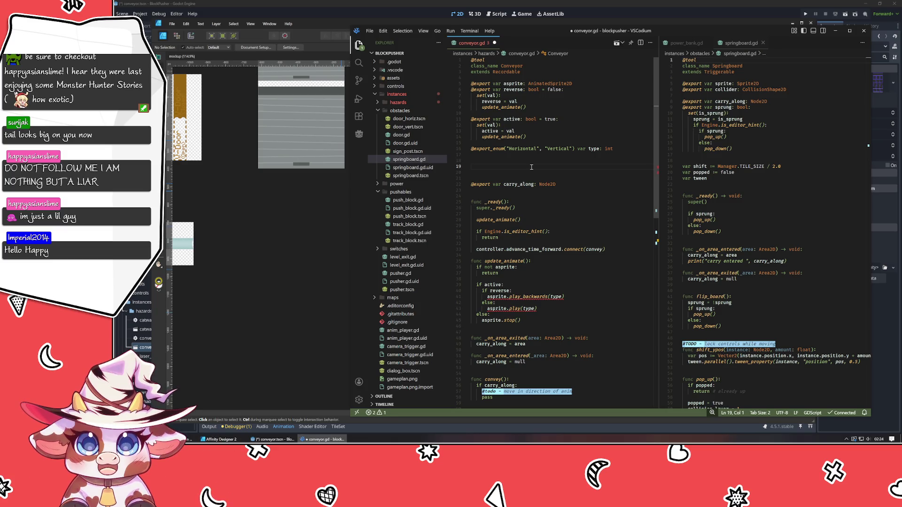
pyautogui.press('BackSpace')
pyautogui.press('BackSpace')
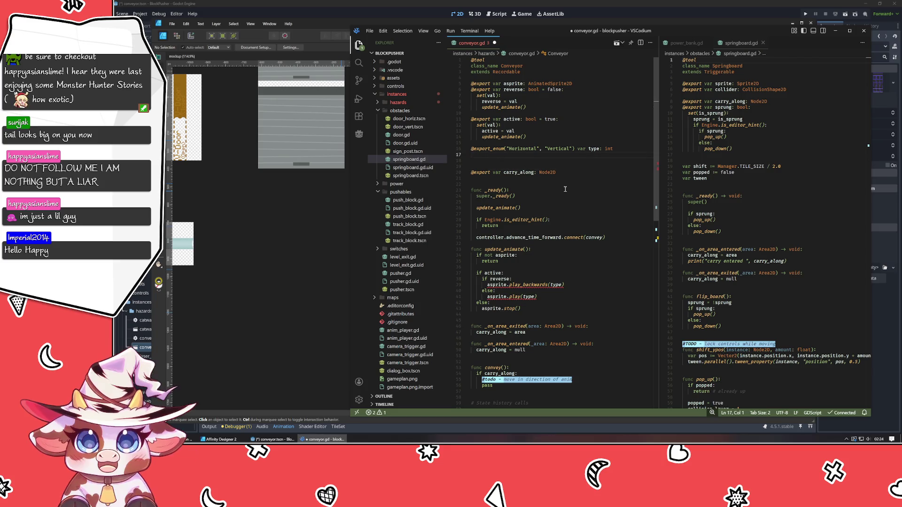
pyautogui.press('Return')
pyautogui.press('Up')
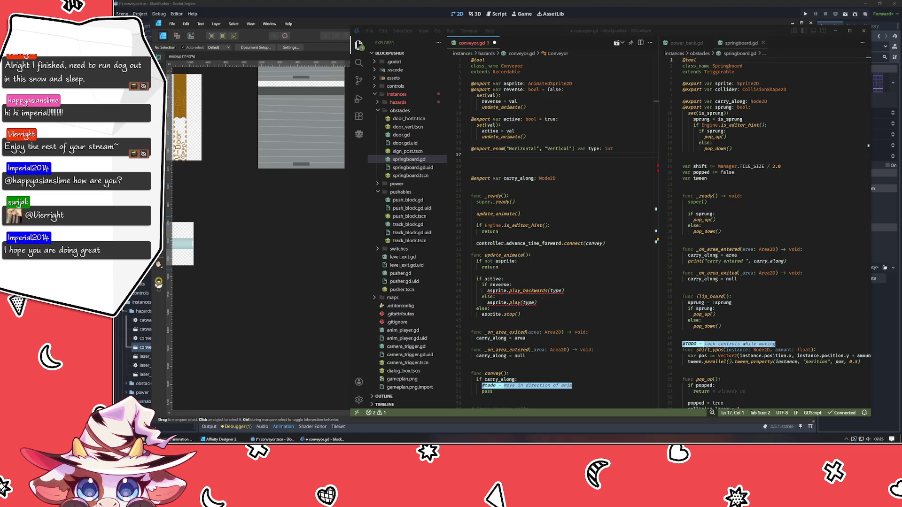
pyautogui.click(566, 266)
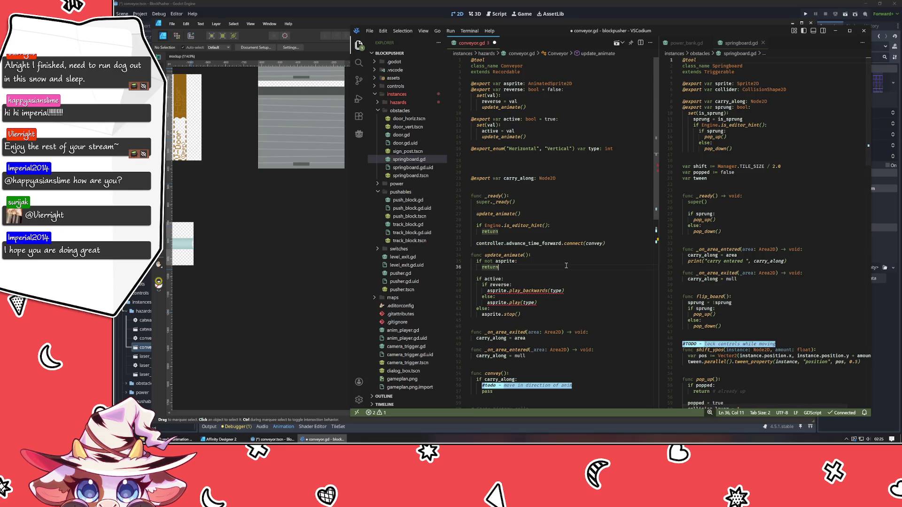
pyautogui.scroll(-3, 566, 266)
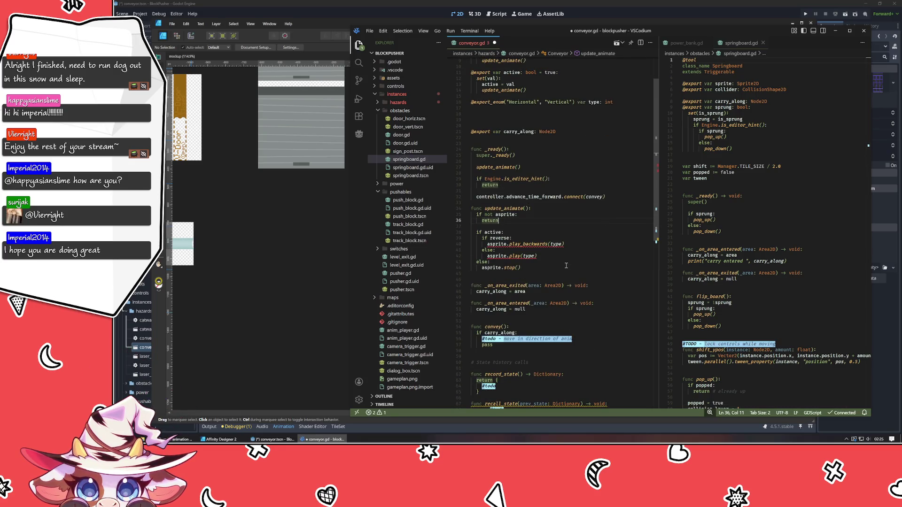
pyautogui.scroll(3, 566, 266)
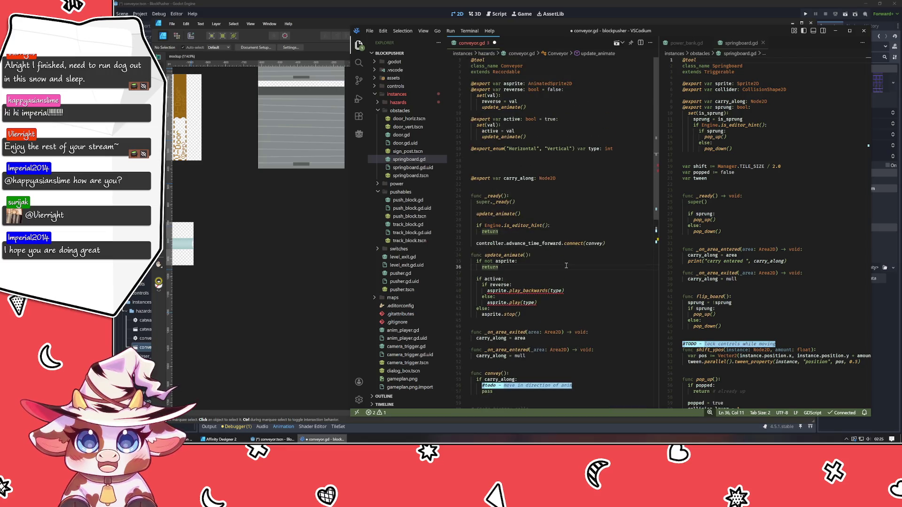
# - Add a "Bend_UR" option after "Vertical" in the type export_enum list
pyautogui.click(619, 161)
pyautogui.click(574, 148)
pyautogui.write(', "')
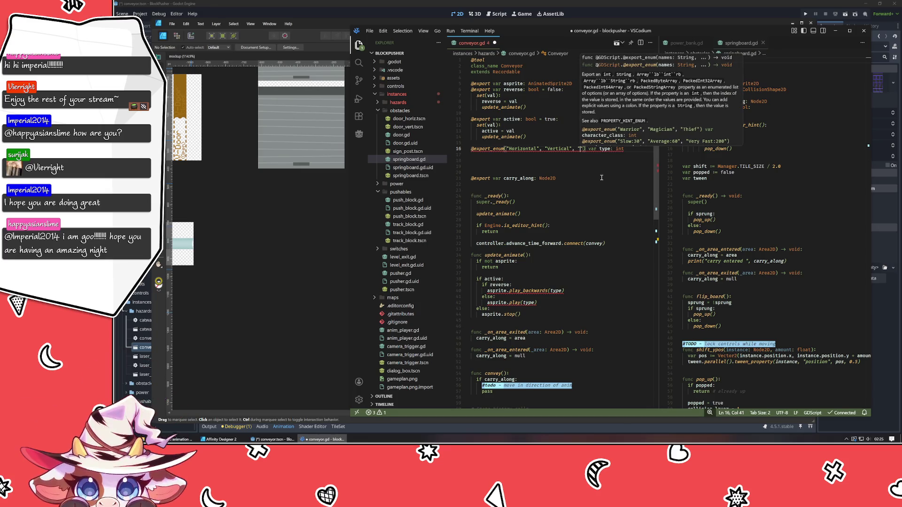
pyautogui.write('Up')
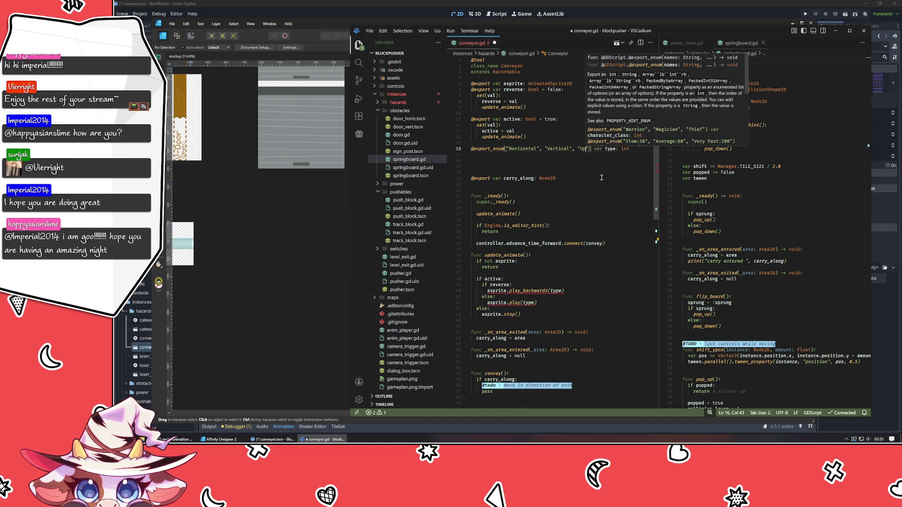
pyautogui.press('BackSpace')
pyautogui.press('BackSpace')
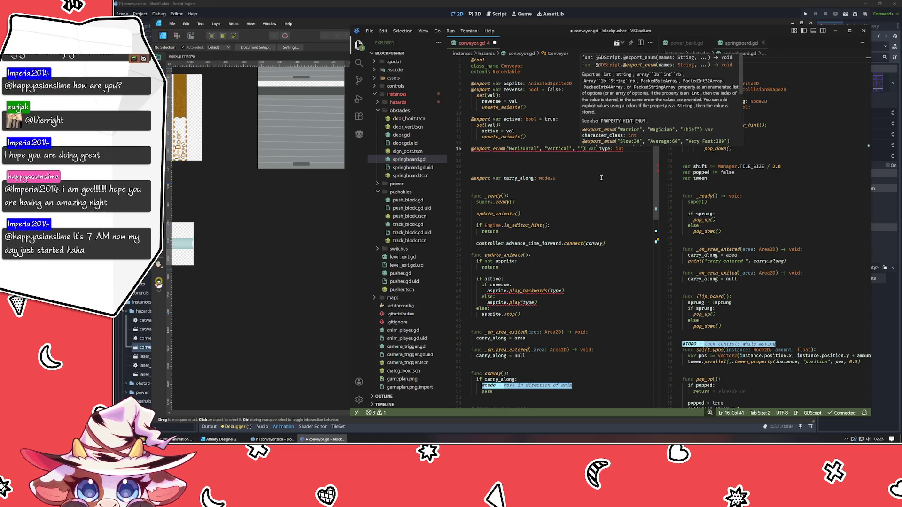
pyautogui.write('Bend')
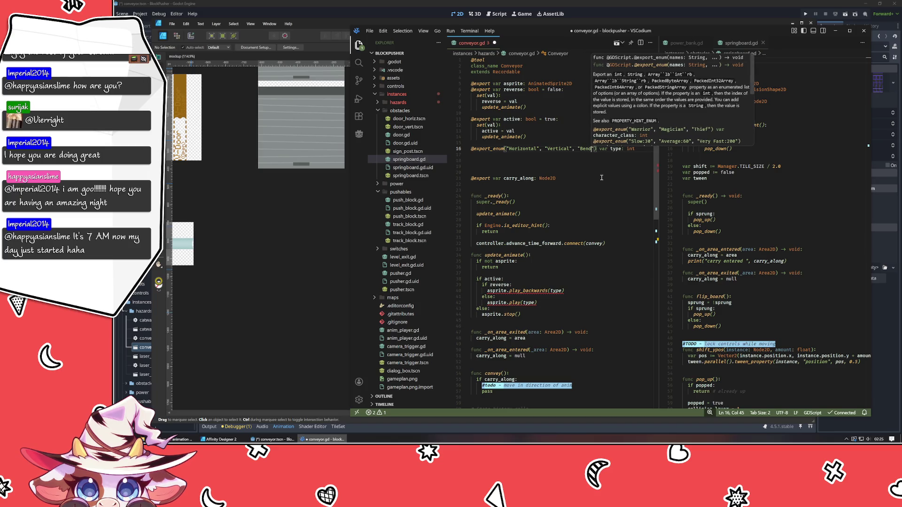
pyautogui.write('_UR"')
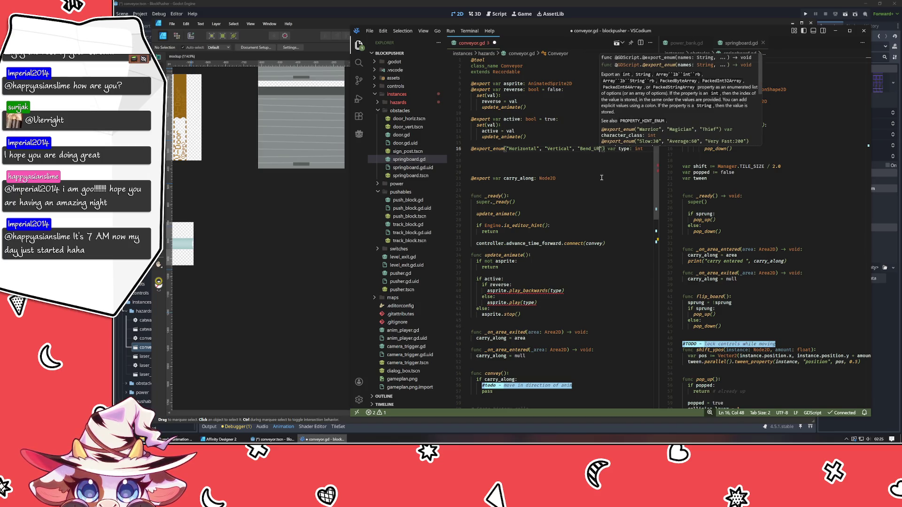
# - Append three more "Bend_UR" options, trimming UR off the last one
pyautogui.hotkey('shift', 'Left')
pyautogui.hotkey('shift', 'Left')
pyautogui.hotkey('shift', 'Left')
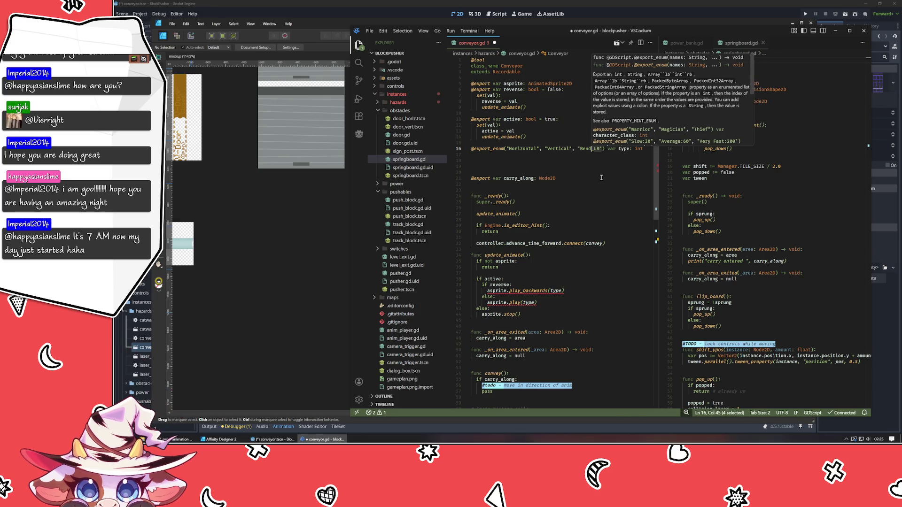
pyautogui.press('Right')
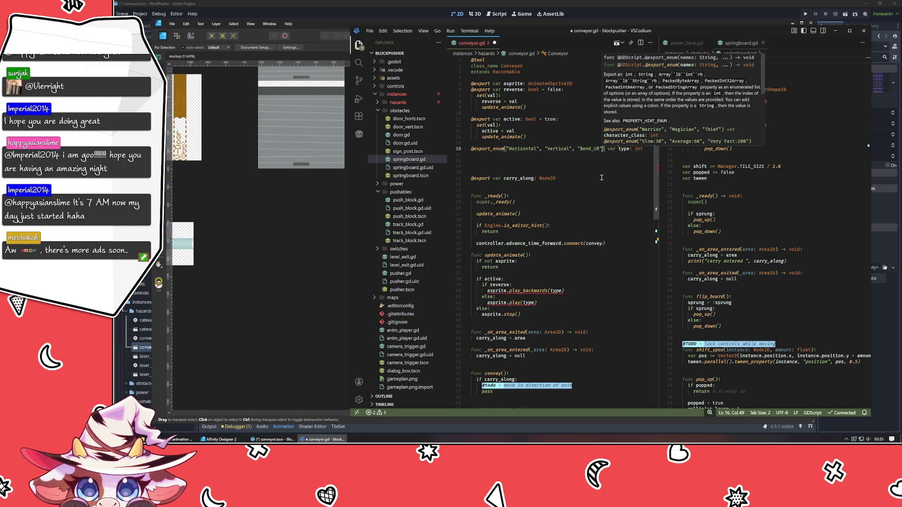
pyautogui.hotkey('shift', 'Left')
pyautogui.hotkey('shift', 'Left')
pyautogui.hotkey('shift', 'Left')
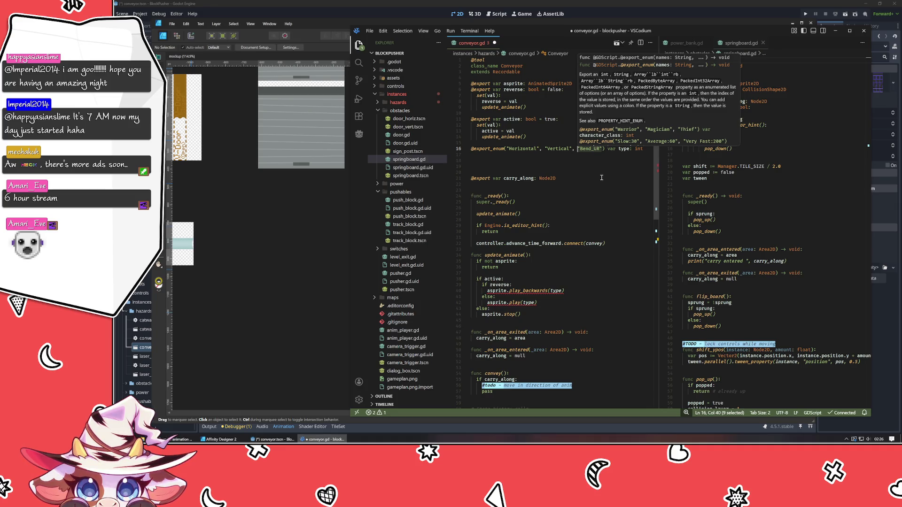
pyautogui.press('Left')
pyautogui.press('Right')
pyautogui.press('Right')
pyautogui.press('Right')
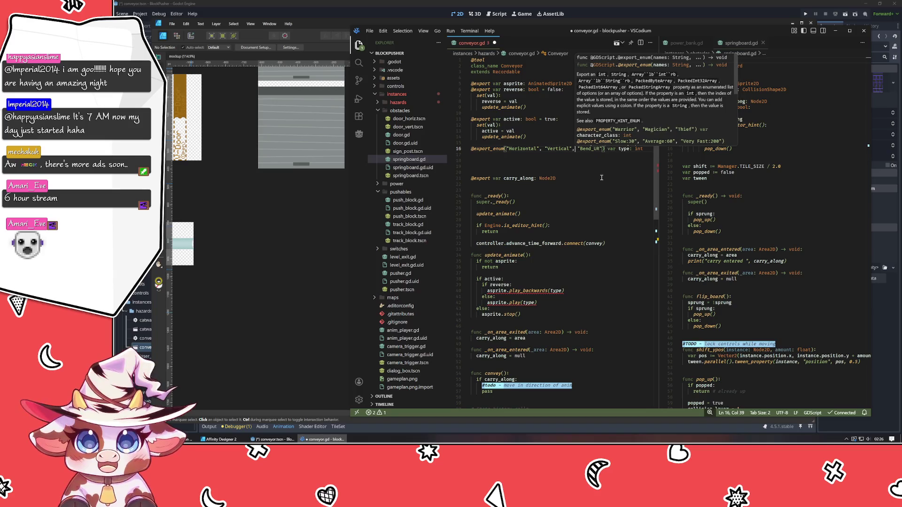
pyautogui.press('Right')
pyautogui.press('Right')
pyautogui.press('Right')
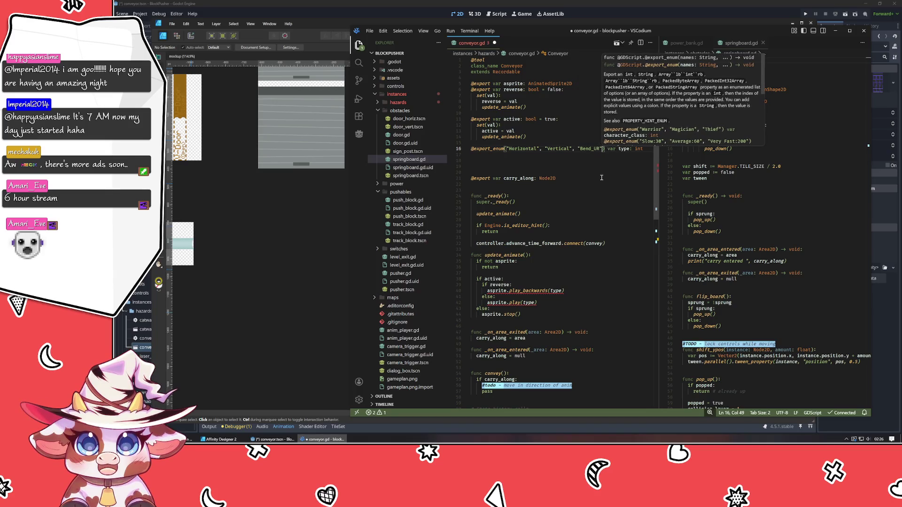
pyautogui.write(', "Bend_UR", "Bend_UR", "Bend_UR"')
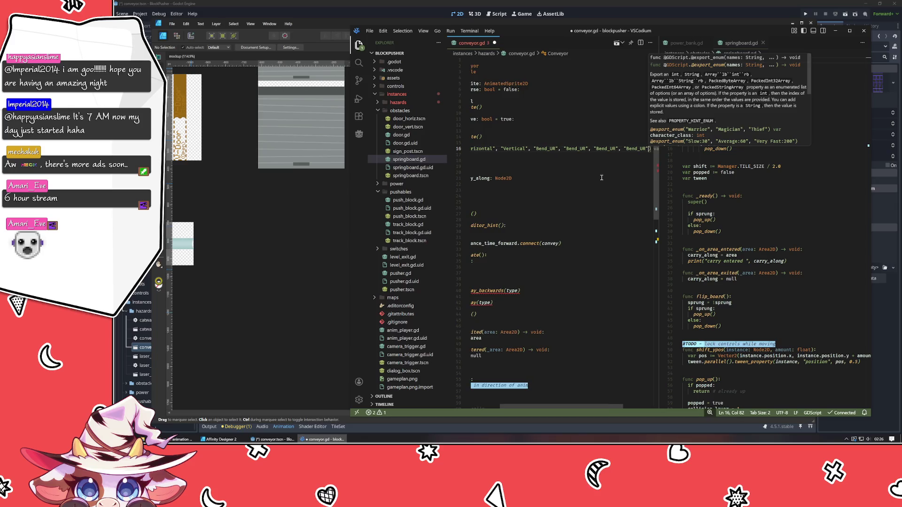
pyautogui.press('BackSpace')
pyautogui.press('BackSpace')
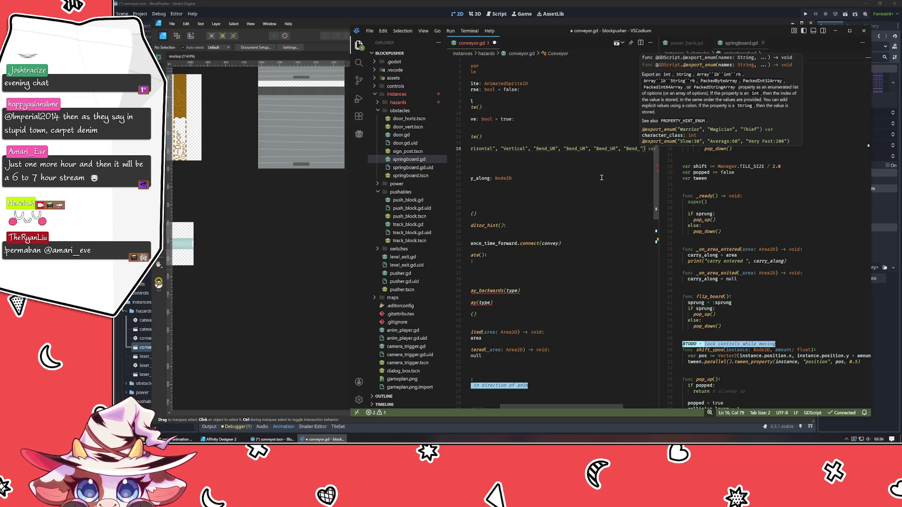
pyautogui.click(595, 148)
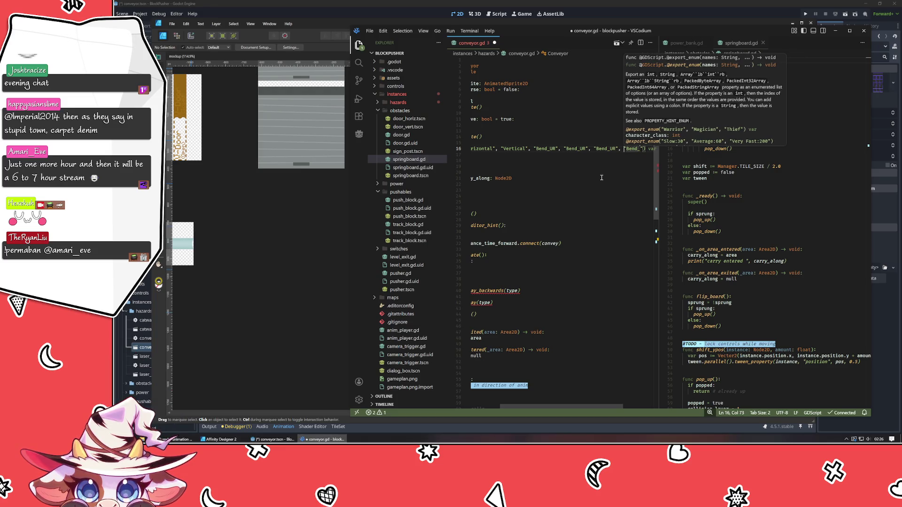
# - Move the Affinity Designer artwork window aside and rename the first Bend option to Bend_DL
pyautogui.click(213, 439)
pyautogui.moveTo(488, 24); pyautogui.dragTo(238, 24)
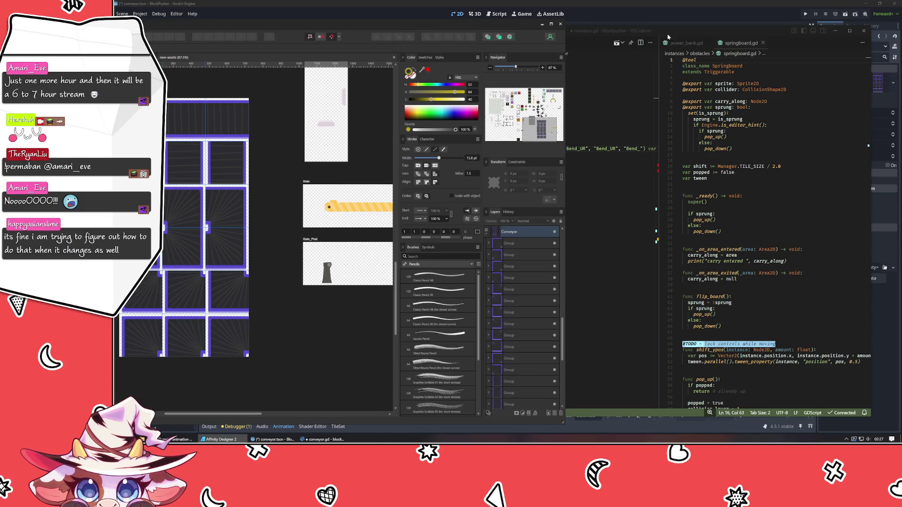
pyautogui.click(669, 37)
pyautogui.press('Left')
pyautogui.press('Left')
pyautogui.press('Left')
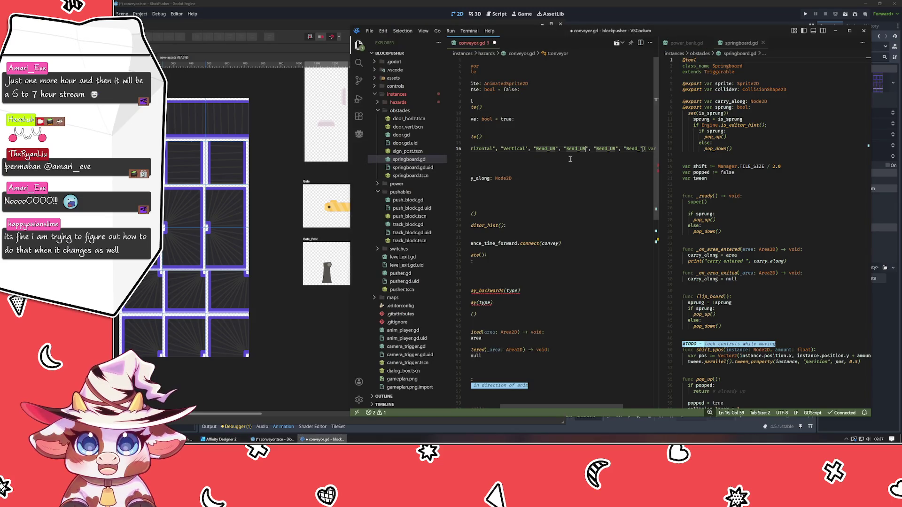
pyautogui.press('Left')
pyautogui.press('Left')
pyautogui.press('Left')
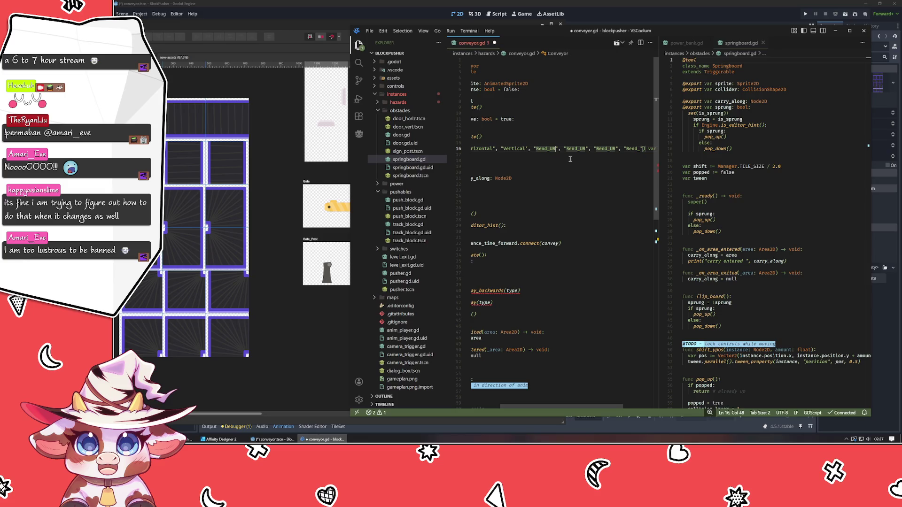
pyautogui.press('BackSpace')
pyautogui.press('BackSpace')
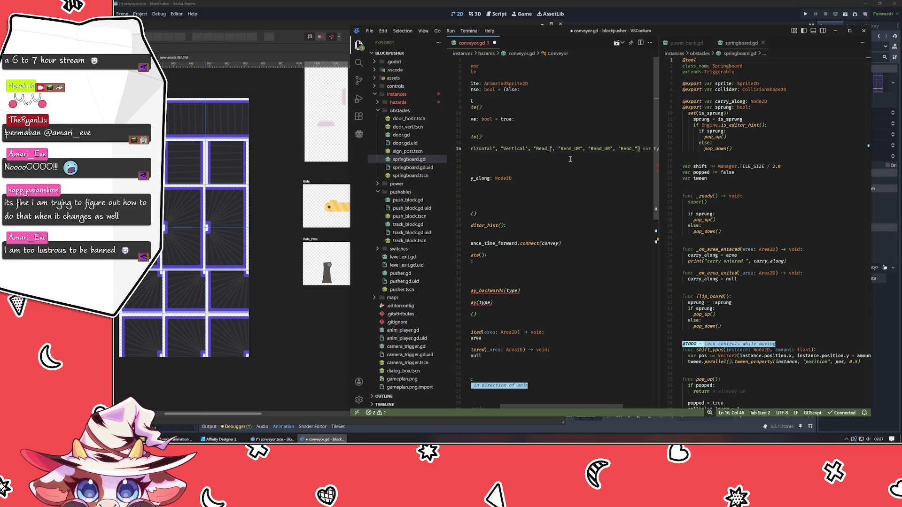
pyautogui.write('DL')
# - Rename the second Bend option to Bend_UL and complete the last one as Bend_DR
pyautogui.press('Right')
pyautogui.press('Right')
pyautogui.press('Right')
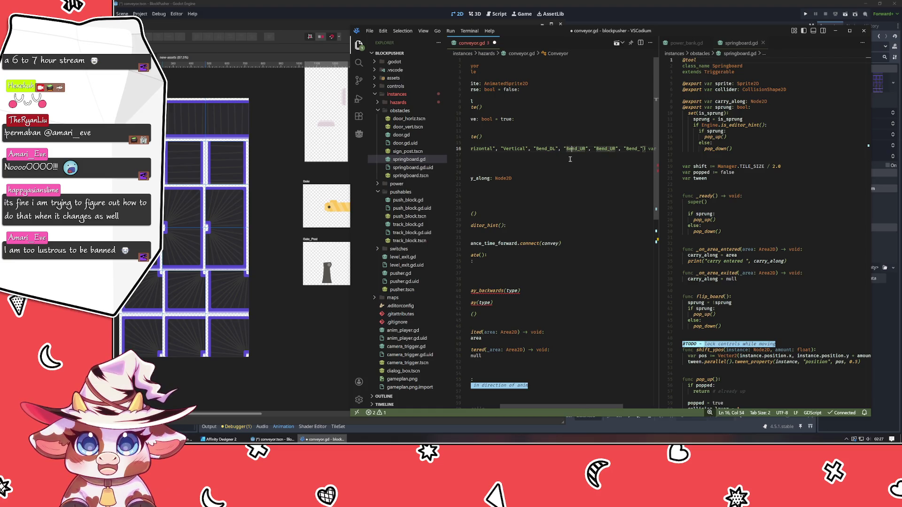
pyautogui.press('Delete')
pyautogui.press('Delete')
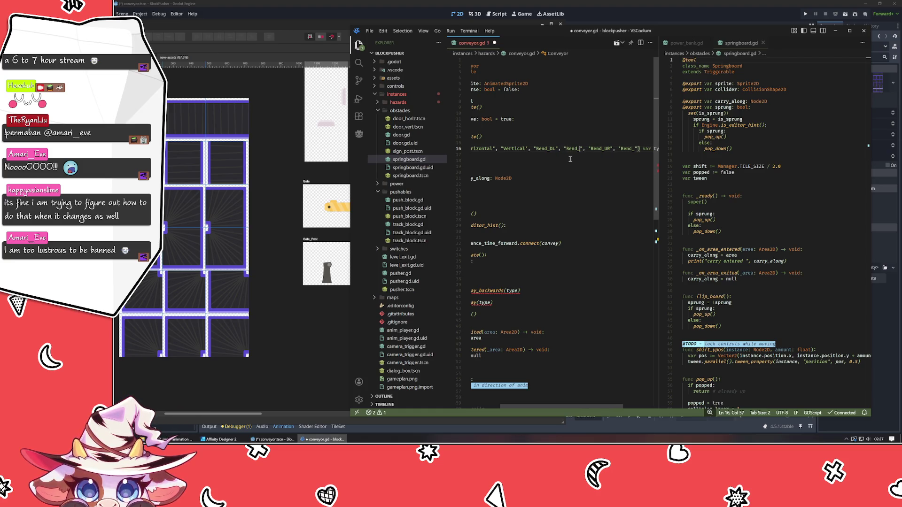
pyautogui.write('UL')
pyautogui.press('Right')
pyautogui.press('Right')
pyautogui.press('Right')
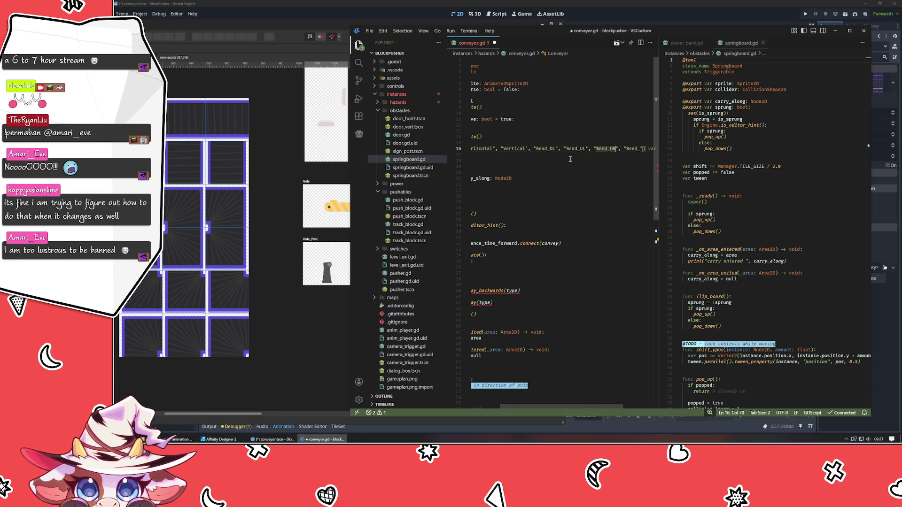
pyautogui.press('Right')
pyautogui.press('Right')
pyautogui.press('Right')
pyautogui.write('D')
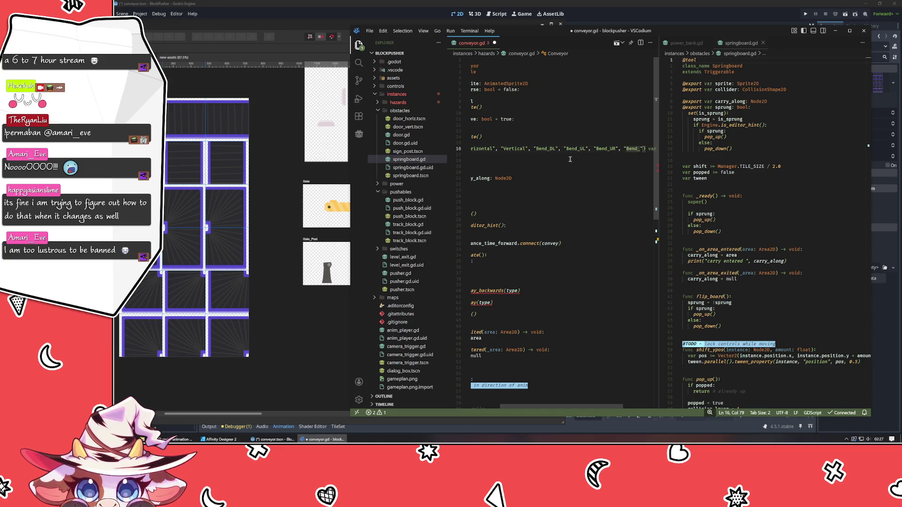
pyautogui.write('R')
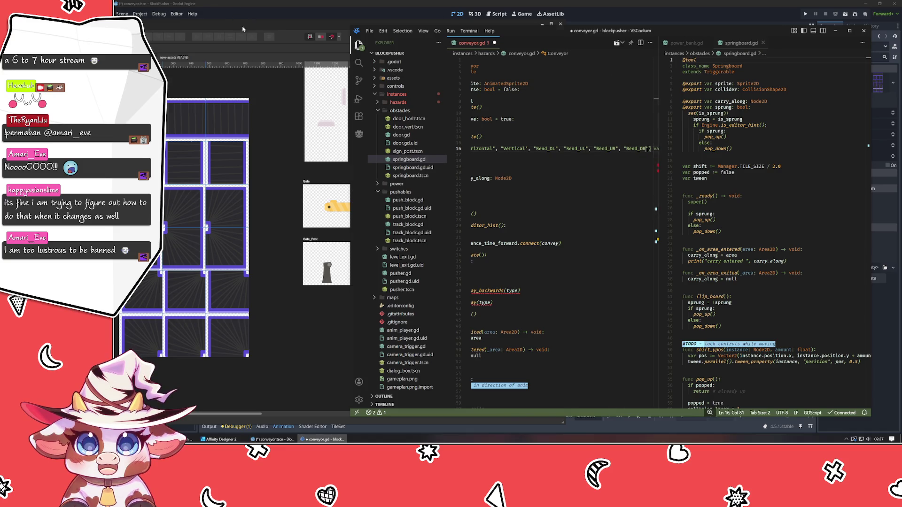
pyautogui.hotkey('alt', 'Tab')
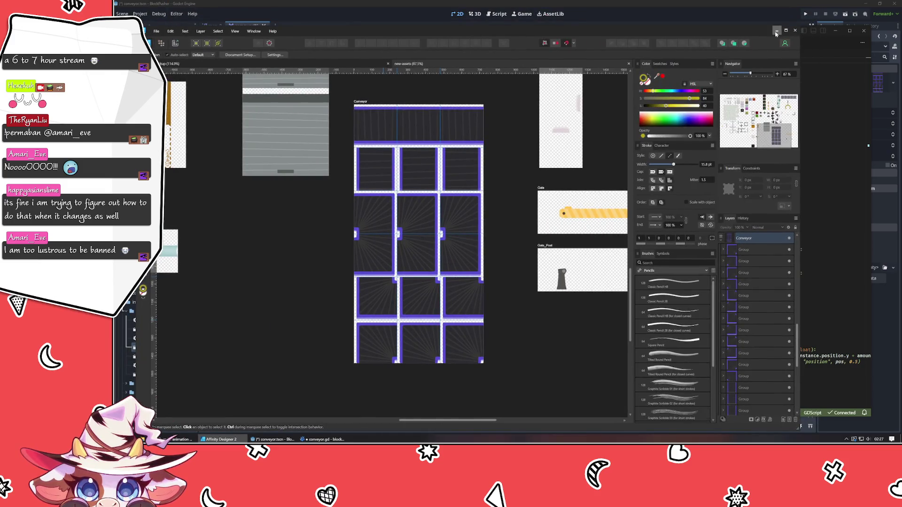
# - Return from the conveyor artwork to line 16 of conveyor.gd in VSCodium
pyautogui.hotkey('alt', 'Tab')
pyautogui.click(570, 149)
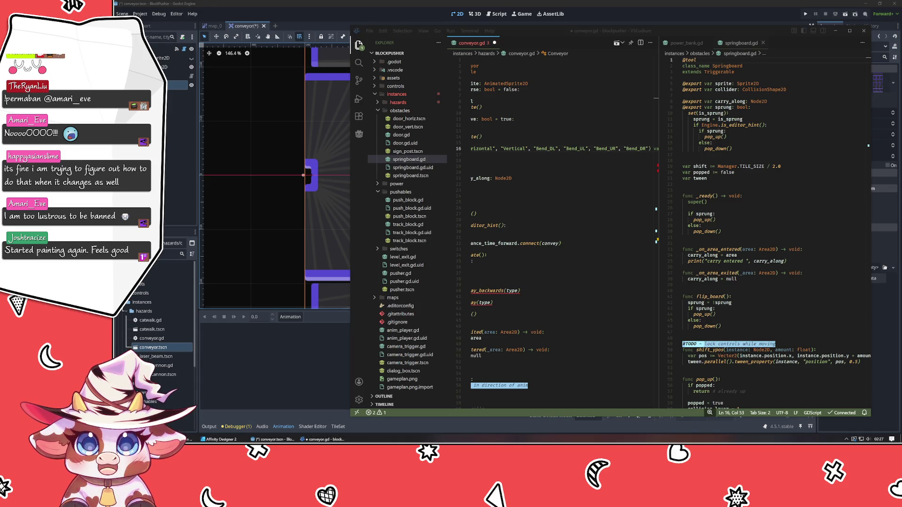
pyautogui.click(567, 148)
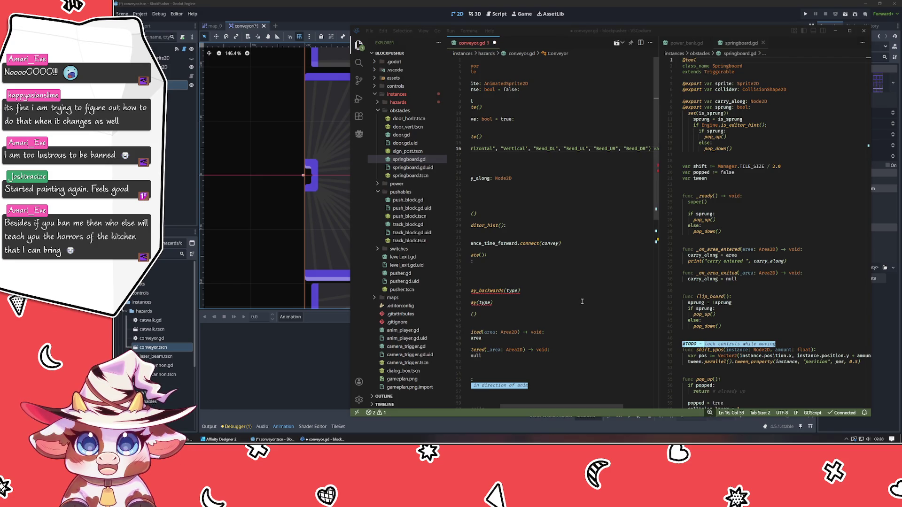
pyautogui.click(541, 291)
pyautogui.press('Home')
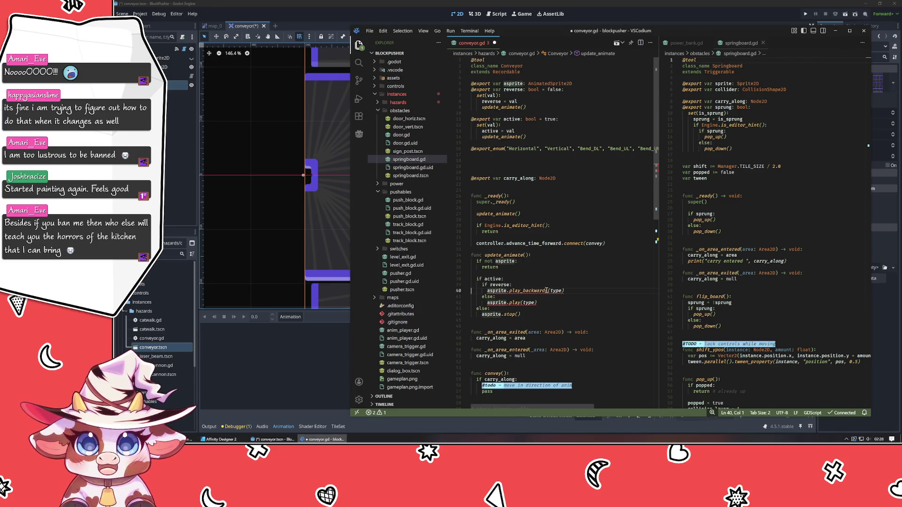
pyautogui.click(523, 276)
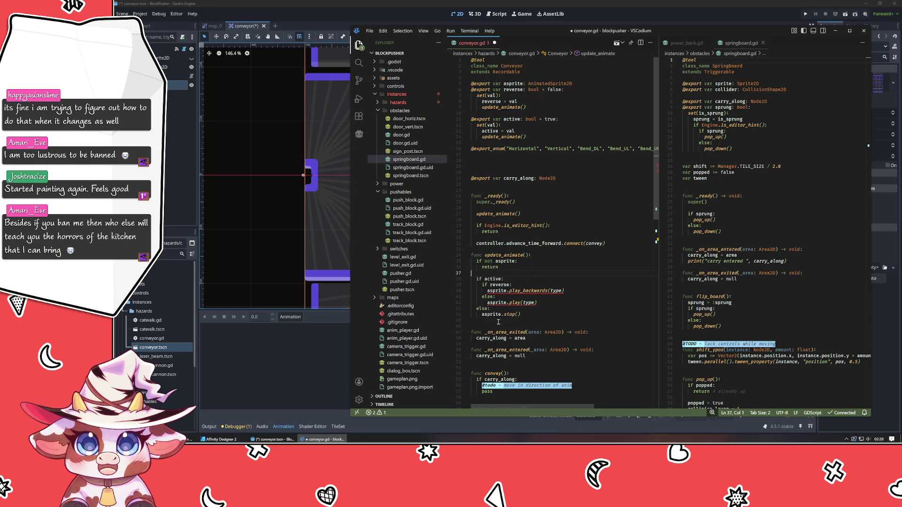
pyautogui.click(556, 279)
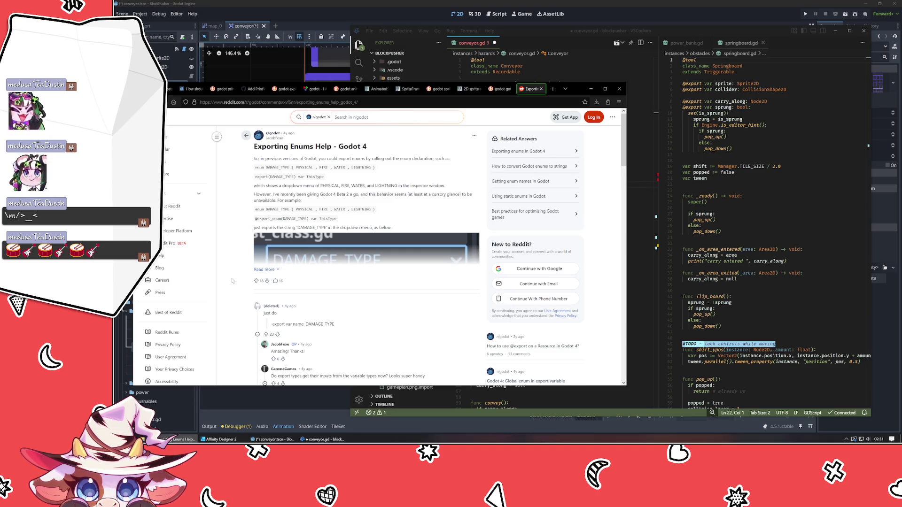
# - Skim the replies on the Reddit exporting-enums thread, then bring VSCodium forward
pyautogui.scroll(-2, 232, 282)
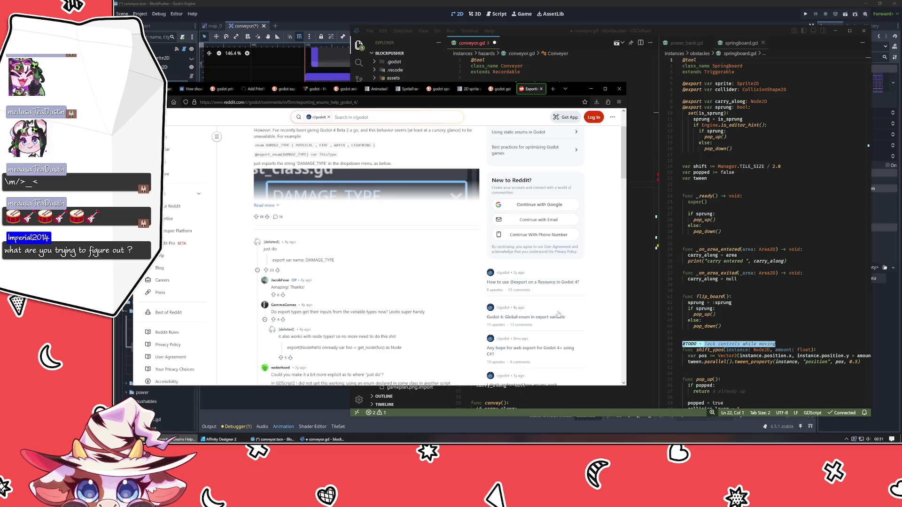
pyautogui.moveTo(696, 258)
pyautogui.click(736, 279)
# - Start an Anims enum below the class header with Horizontal and Vertical entries
pyautogui.click(517, 220)
pyautogui.click(517, 78)
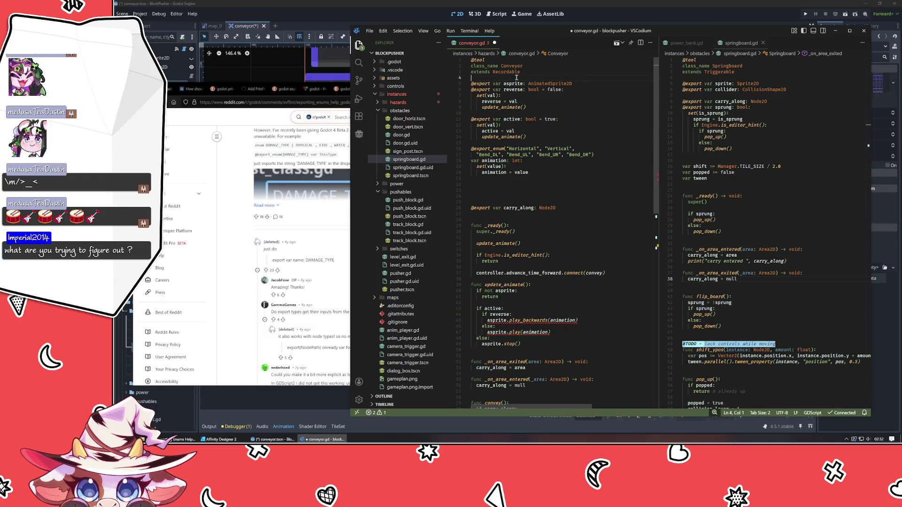
pyautogui.press('Return')
pyautogui.press('Return')
pyautogui.press('Return')
pyautogui.press('Up')
pyautogui.press('Up')
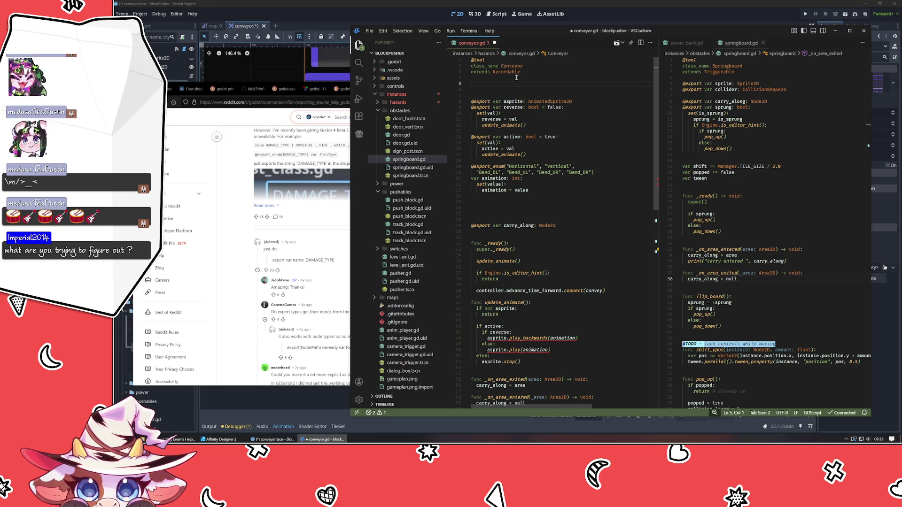
pyautogui.write('enum A')
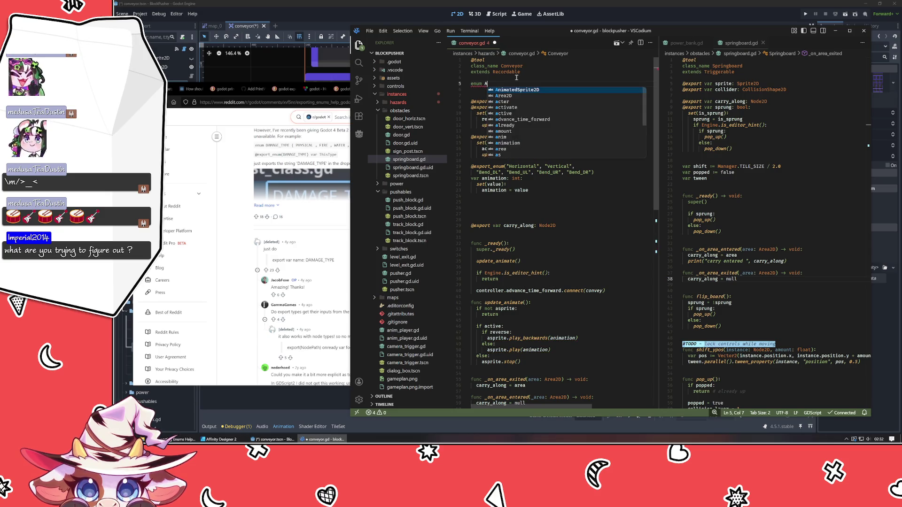
pyautogui.write('nima')
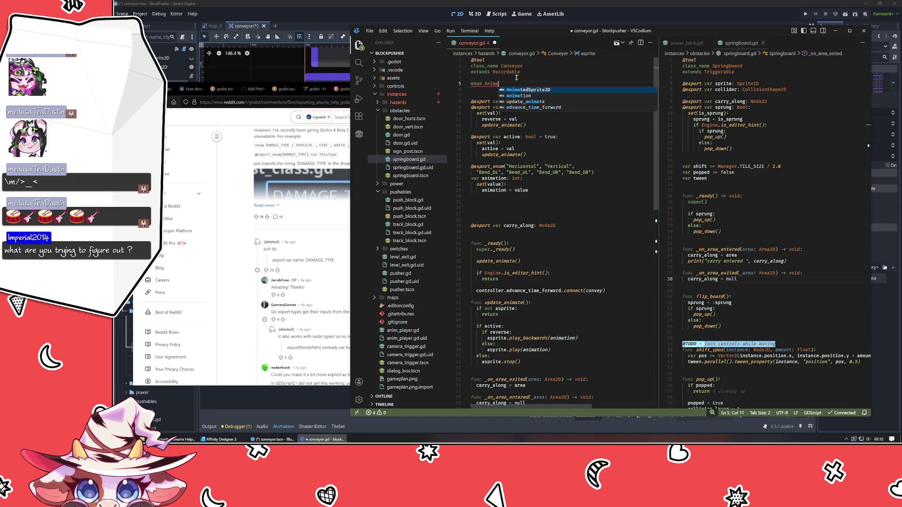
pyautogui.write('s {')
pyautogui.press('Return')
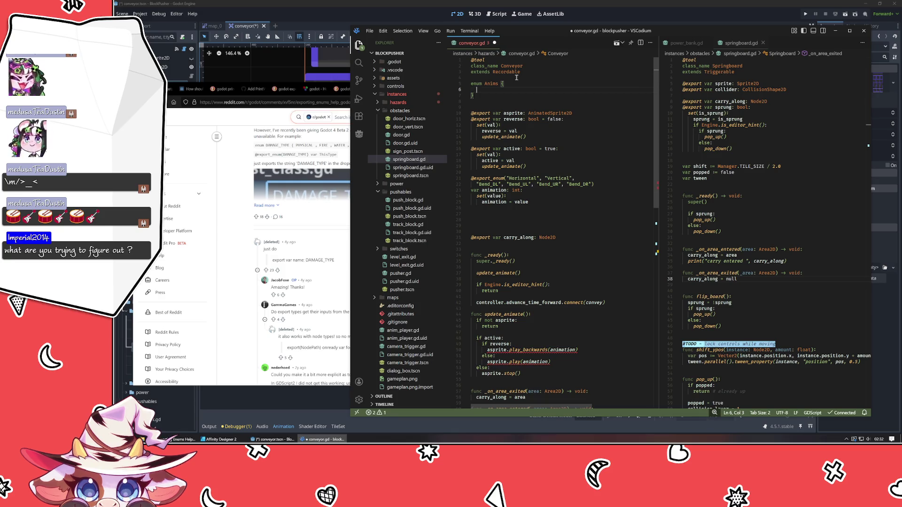
pyautogui.write('Horizontal,')
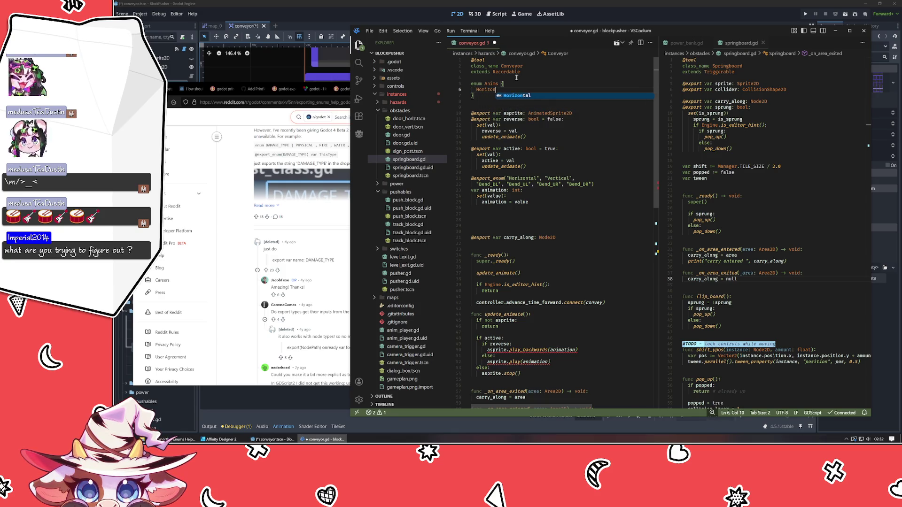
pyautogui.press('Return')
pyautogui.write('Vertical')
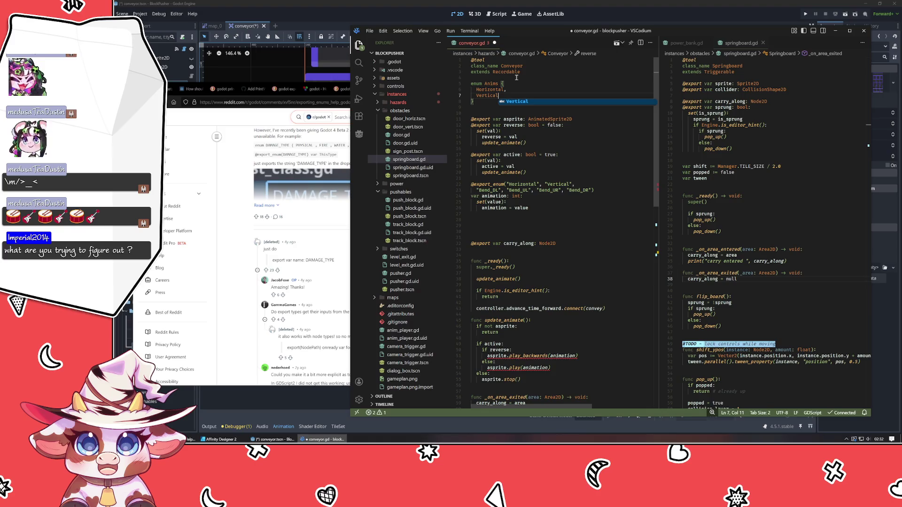
# - Delete the animation setter code on lines 24–26
pyautogui.moveTo(507, 184); pyautogui.dragTo(541, 184)
pyautogui.click(517, 204)
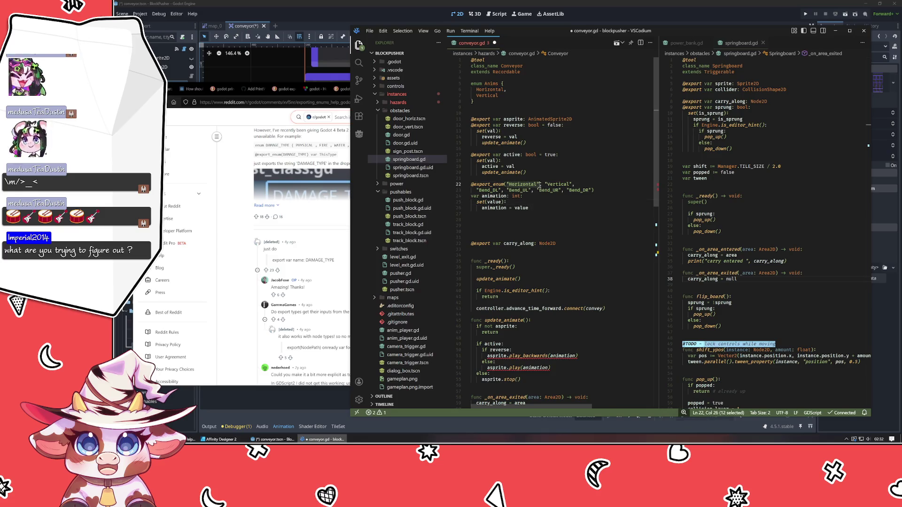
pyautogui.click(539, 207)
pyautogui.moveTo(539, 207); pyautogui.dragTo(518, 196)
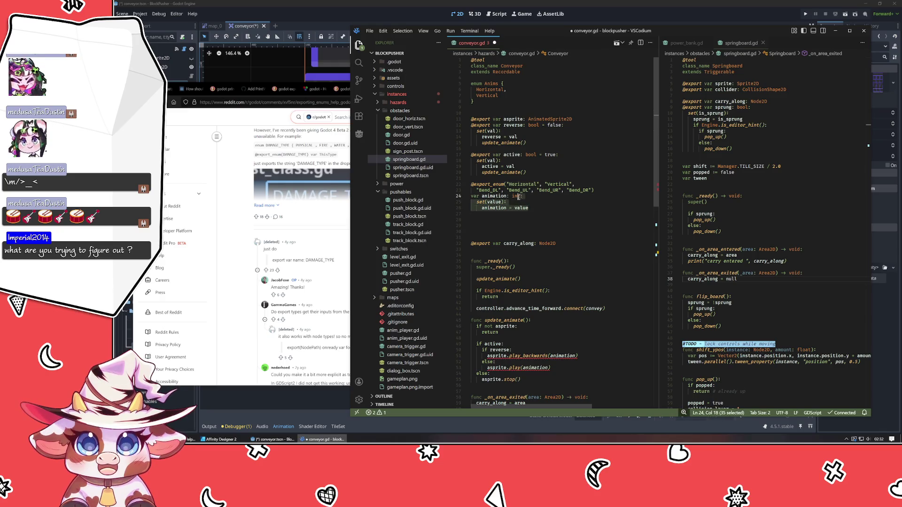
pyautogui.press('BackSpace')
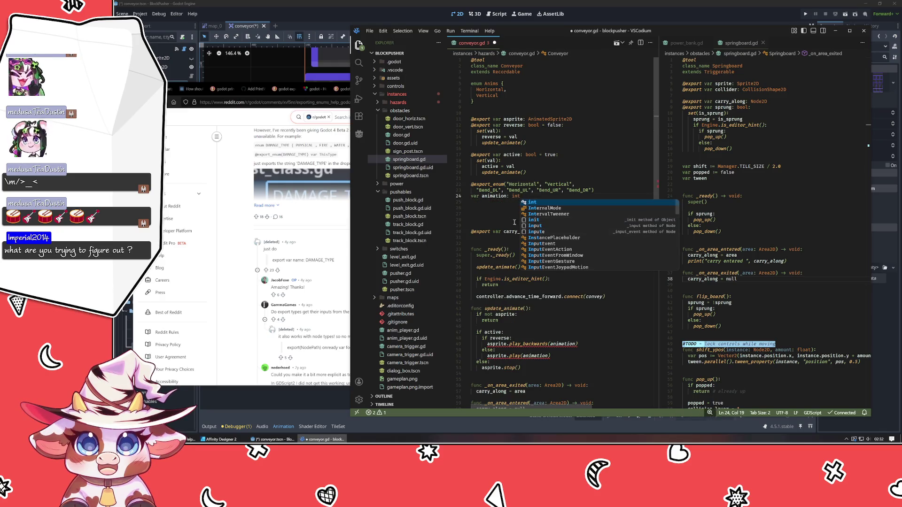
pyautogui.press('Escape')
pyautogui.press('Down')
pyautogui.press('Down')
pyautogui.press('Down')
# - Add Bend_DL and Bend_UL entries to the Anims enum after Vertical
pyautogui.click(514, 96)
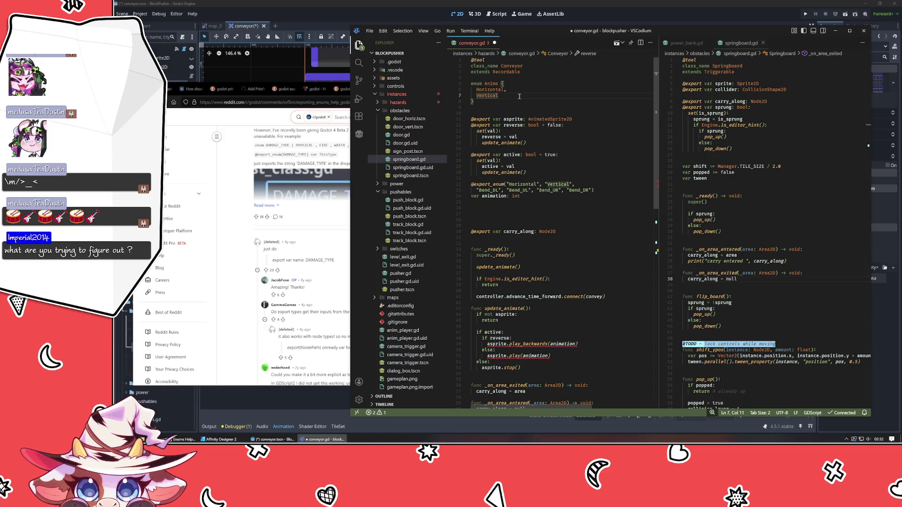
pyautogui.write(',')
pyautogui.press('Return')
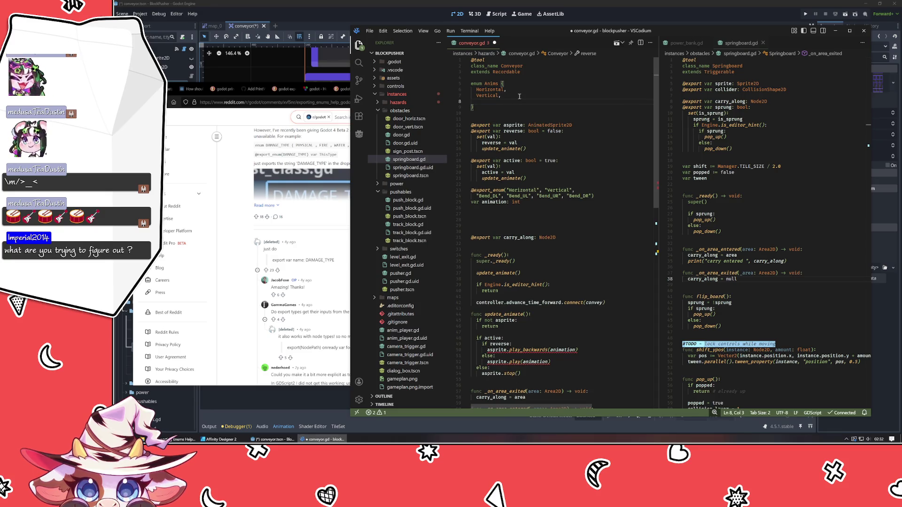
pyautogui.write('Bend_')
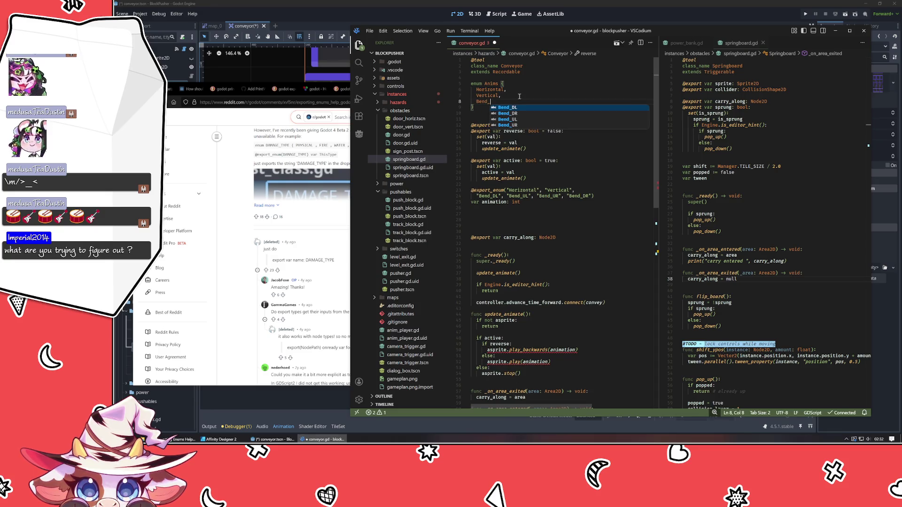
pyautogui.press('Return')
pyautogui.write(',')
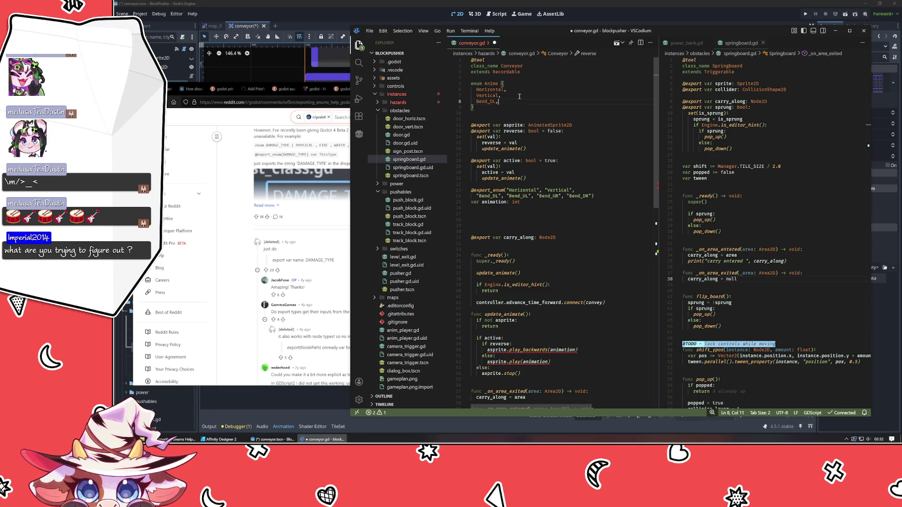
pyautogui.press('Return')
pyautogui.write('Bend_')
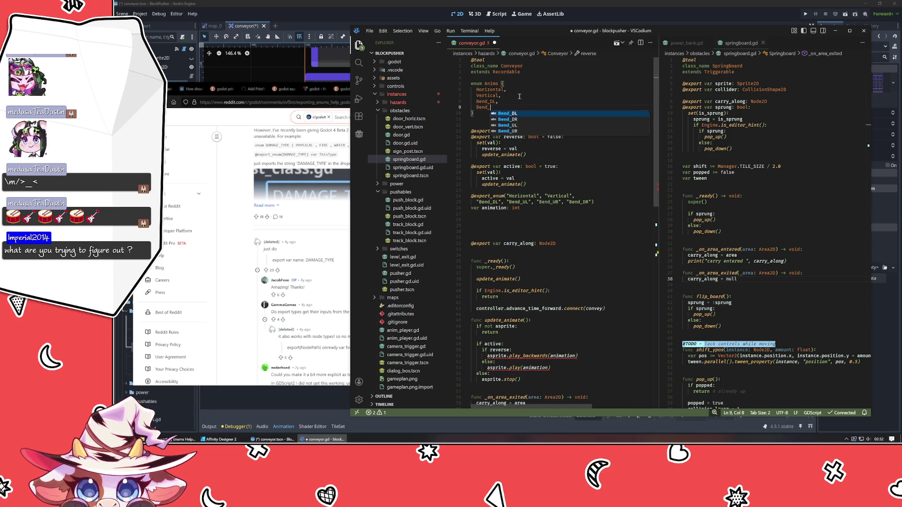
pyautogui.write('UL,')
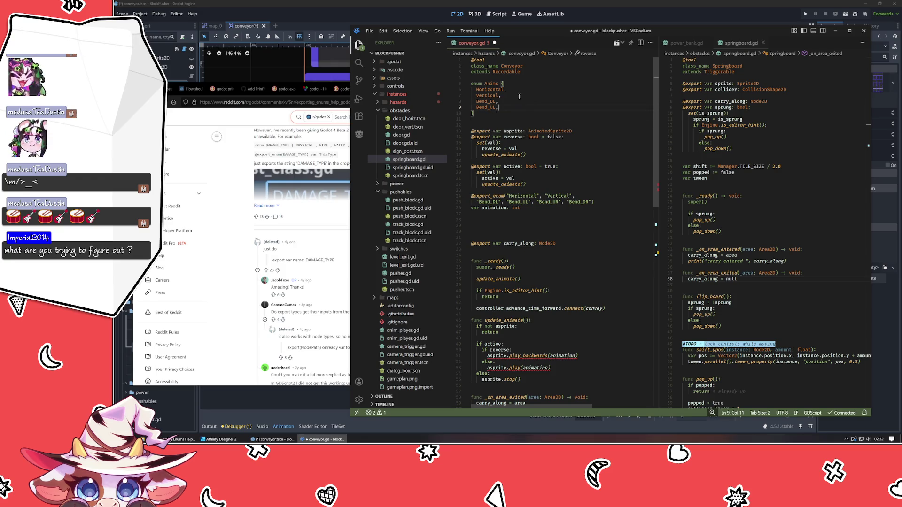
# - Finish the Anims enum with Bend_UR and Bend_DR entries
pyautogui.press('Return')
pyautogui.write('Bend_UR,')
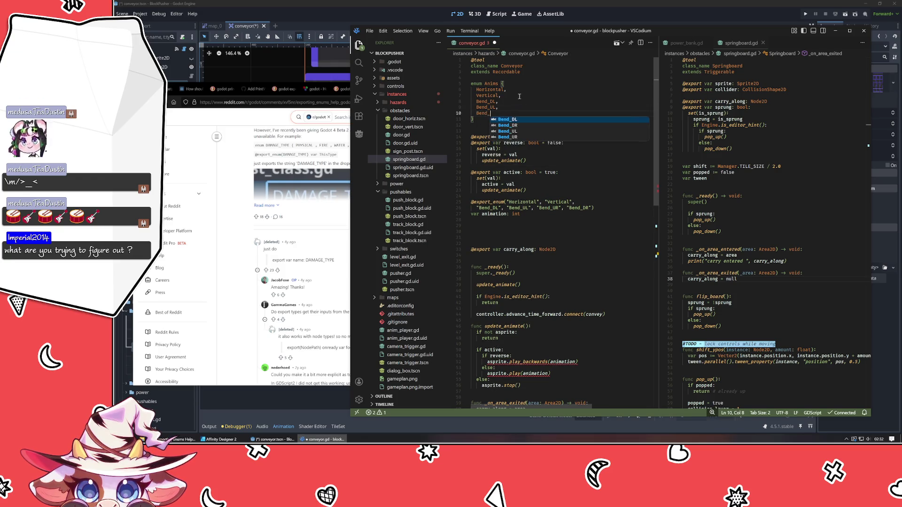
pyautogui.press('Return')
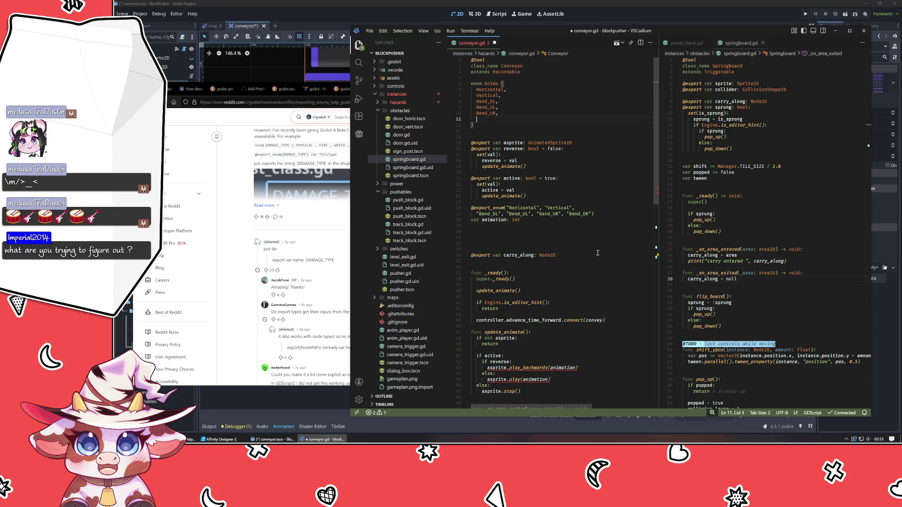
pyautogui.write('Bend)')
pyautogui.press('BackSpace')
pyautogui.write('_DR,')
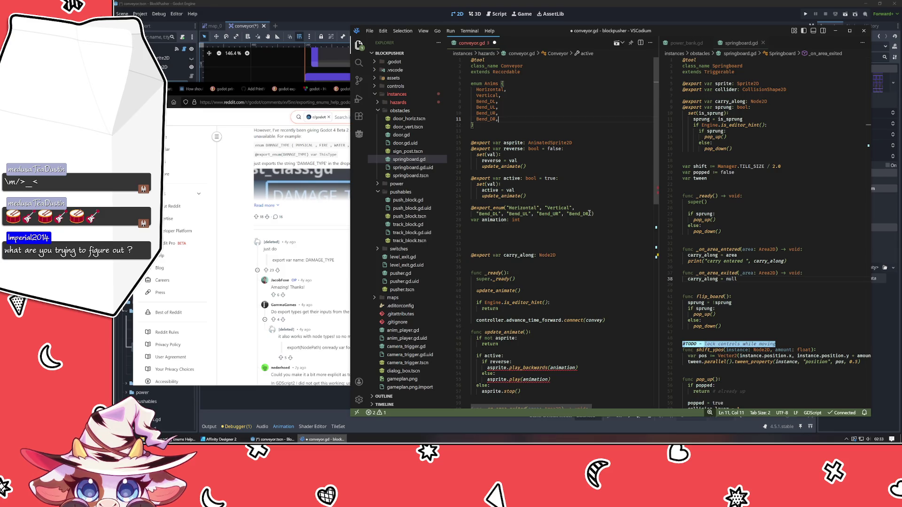
pyautogui.moveTo(593, 215); pyautogui.dragTo(508, 208)
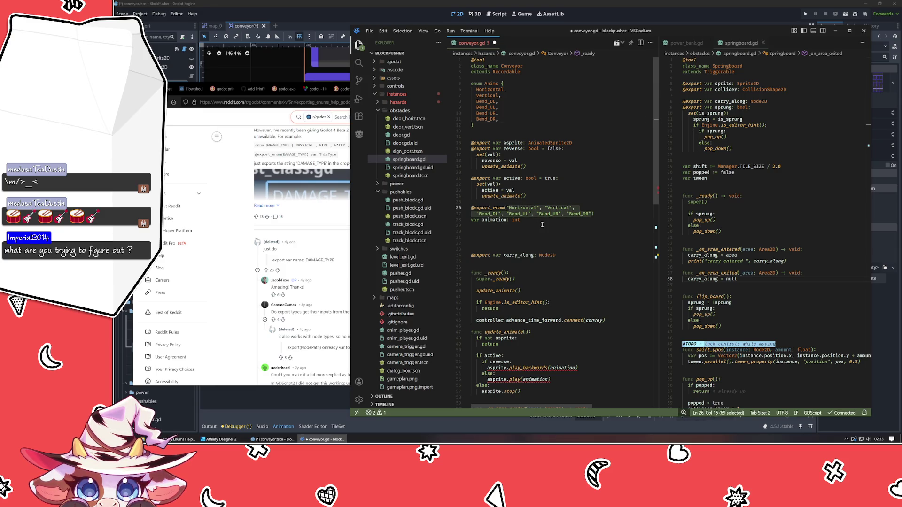
# - Replace the hard-coded name list with Anims, then delete the invalid export_enum line
pyautogui.press('BackSpace')
pyautogui.press('BackSpace')
pyautogui.write('Anims')
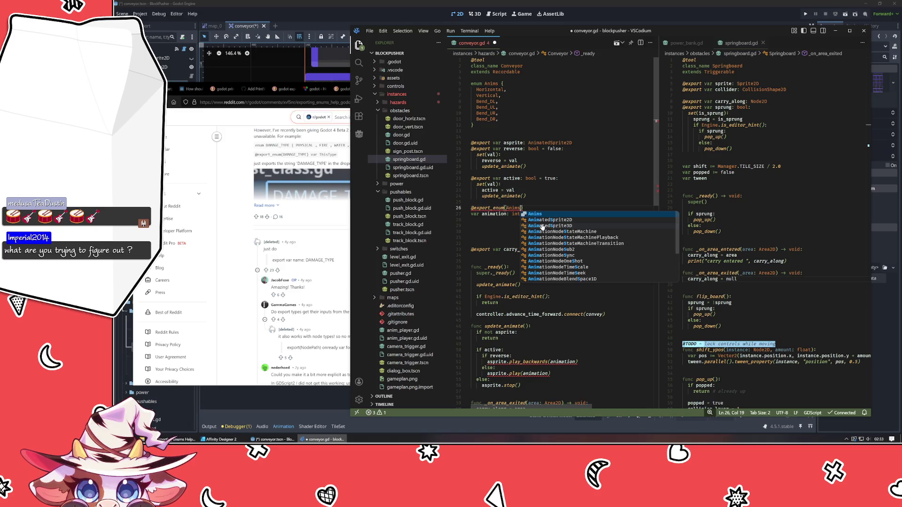
pyautogui.moveTo(513, 208)
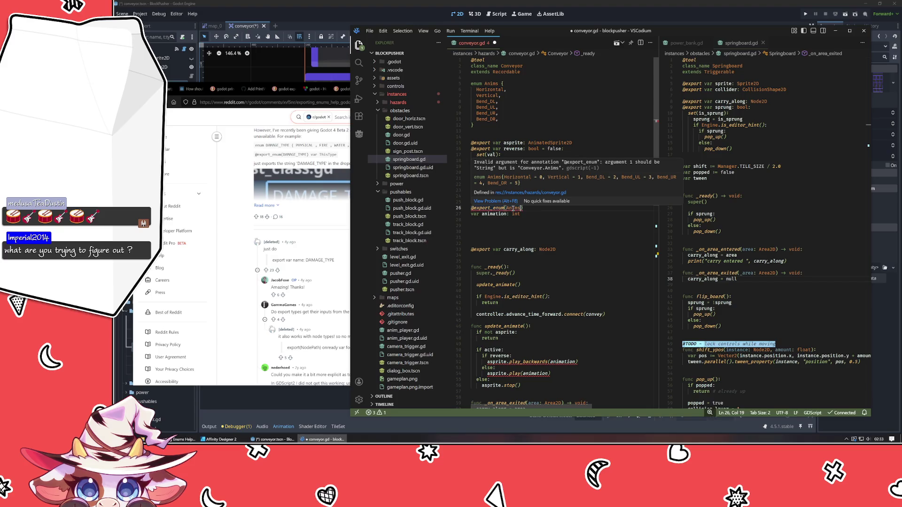
pyautogui.click(505, 208)
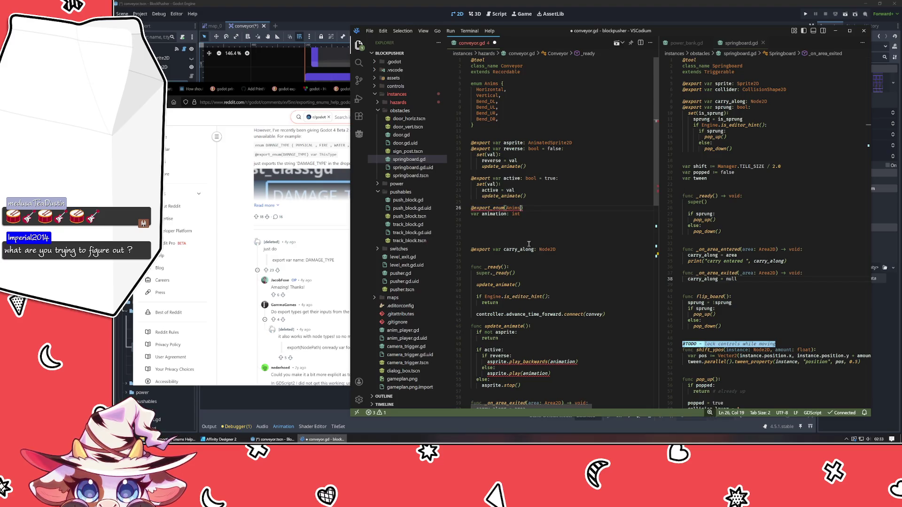
pyautogui.hotkey('ctrl', 'shift', 'k')
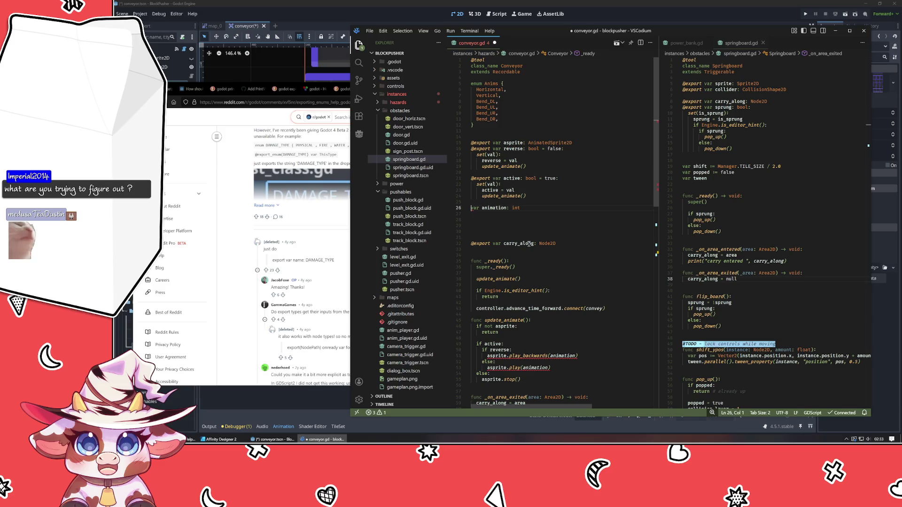
pyautogui.press('Return')
pyautogui.press('Up')
pyautogui.write('@export')
pyautogui.press('Delete')
pyautogui.press('End')
pyautogui.hotkey('ctrl', 'BackSpace')
pyautogui.write('Ani')
pyautogui.press('Return')
pyautogui.press('Return')
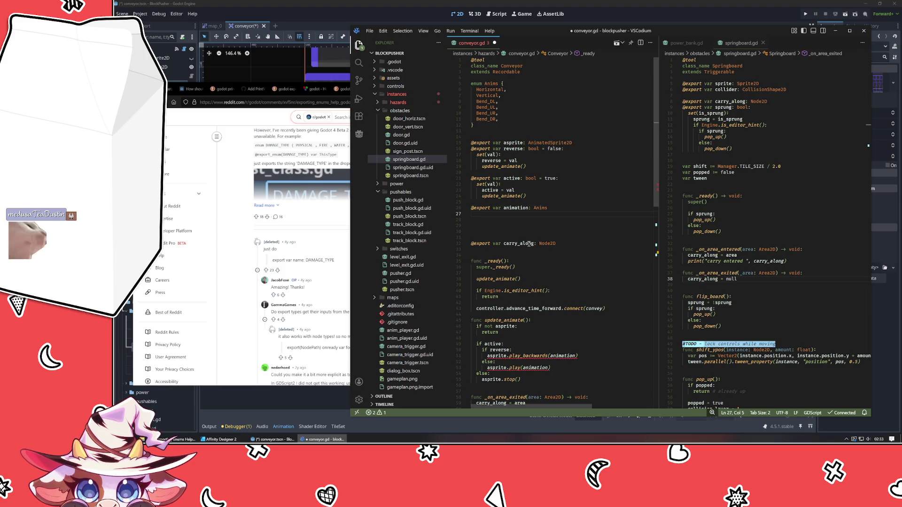
pyautogui.press('BackSpace')
pyautogui.press('Delete')
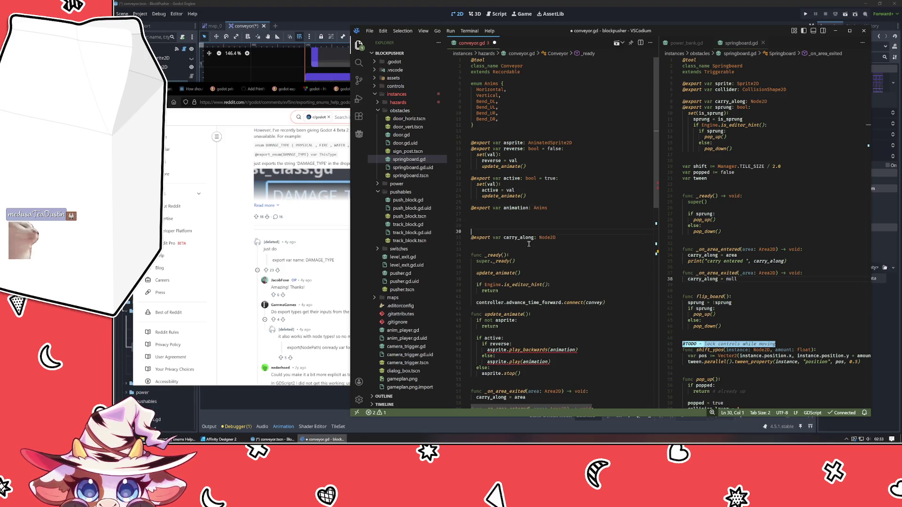
pyautogui.press('BackSpace')
pyautogui.press('BackSpace')
pyautogui.press('BackSpace')
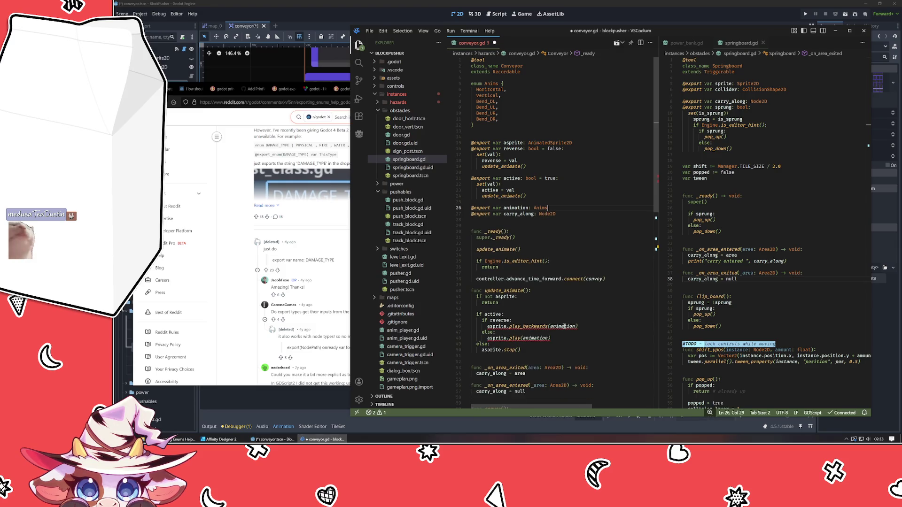
# - Try appending .name to animation in the play_backwards call, then undo it
pyautogui.doubleClick(565, 327)
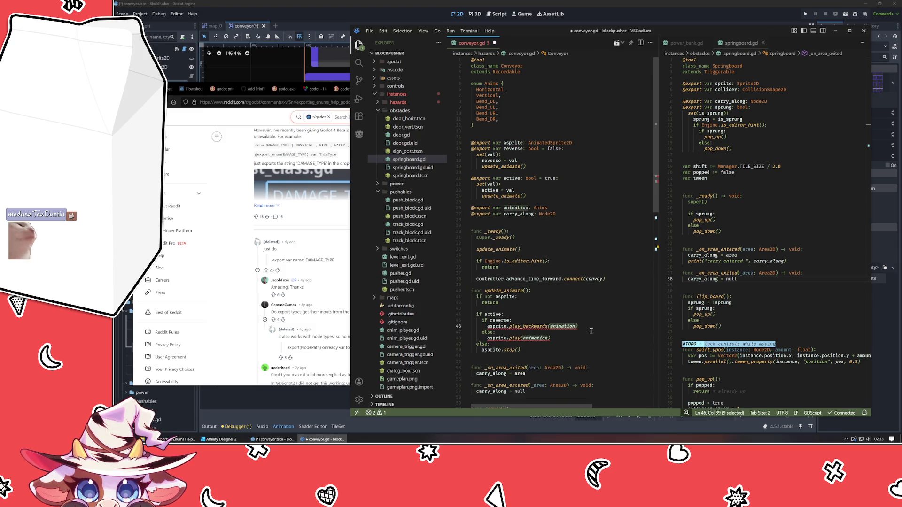
pyautogui.press('Right')
pyautogui.write('.name')
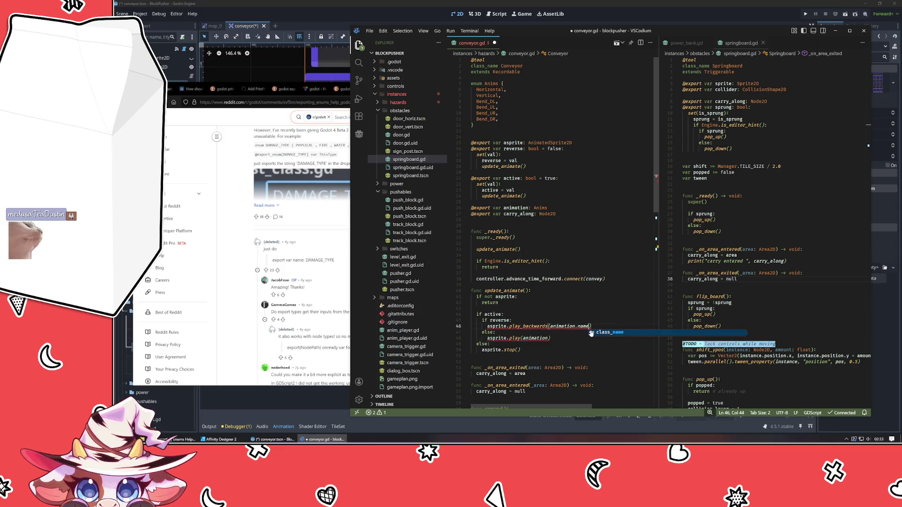
pyautogui.hotkey('ctrl', 'z')
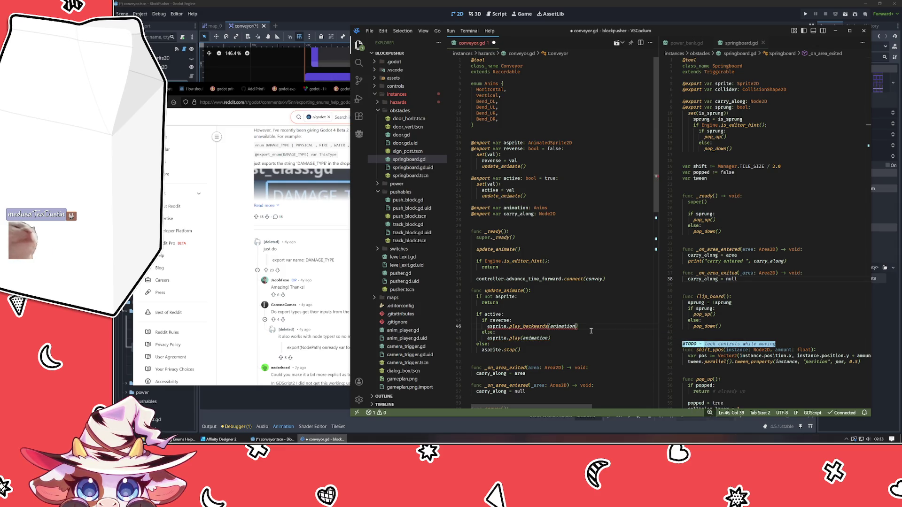
pyautogui.click(221, 273)
# - Read further down the Reddit thread, then close its tab
pyautogui.scroll(-2, 235, 274)
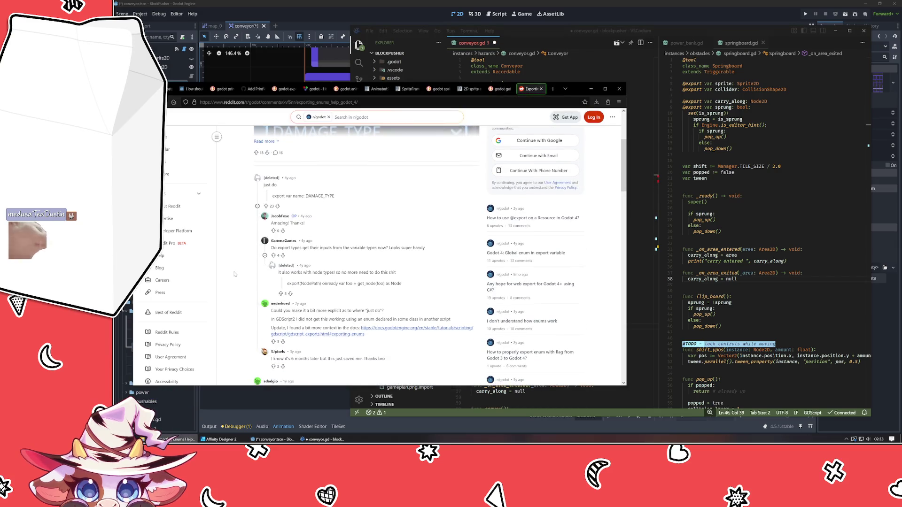
pyautogui.scroll(-3, 235, 274)
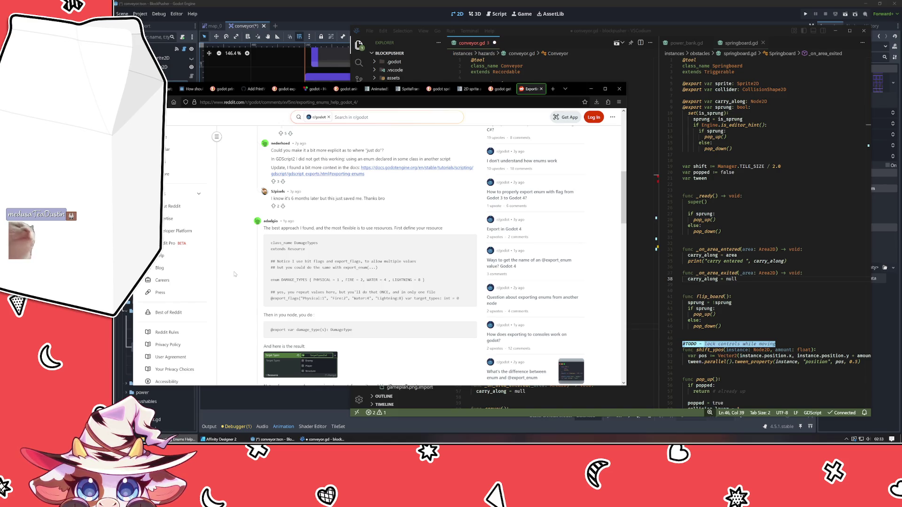
pyautogui.scroll(-3, 235, 274)
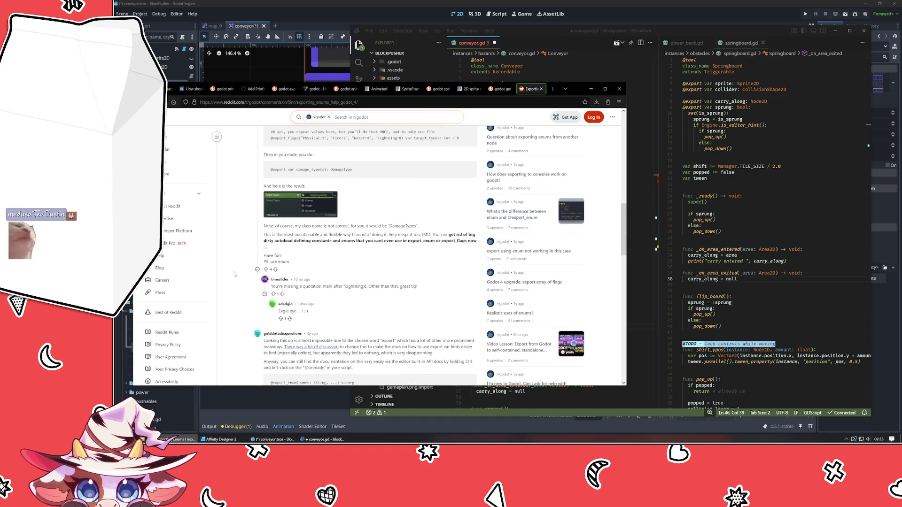
pyautogui.middleClick(528, 94)
# - Search 'godot enum name' and read the forum thread on taking an enum's name
pyautogui.moveTo(200, 121); pyautogui.dragTo(285, 123)
pyautogui.write('enum name')
pyautogui.press('Return')
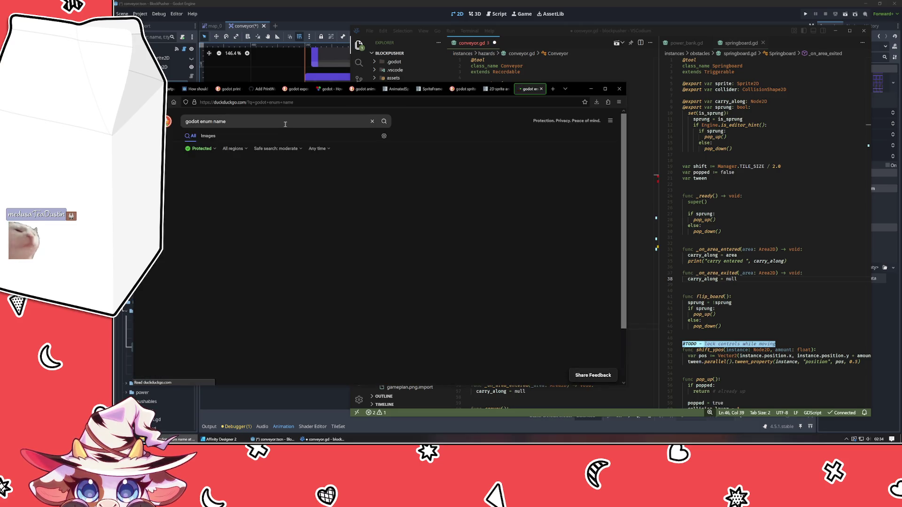
pyautogui.click(251, 186)
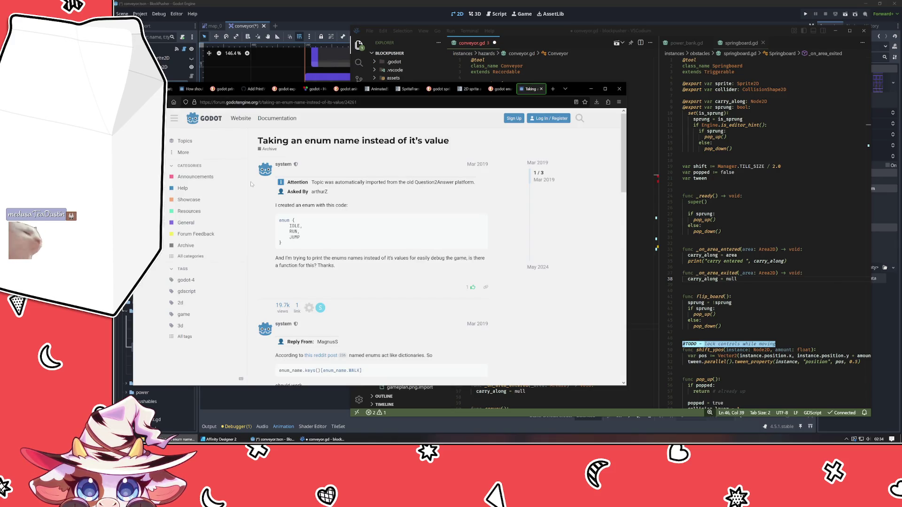
pyautogui.scroll(-2, 251, 185)
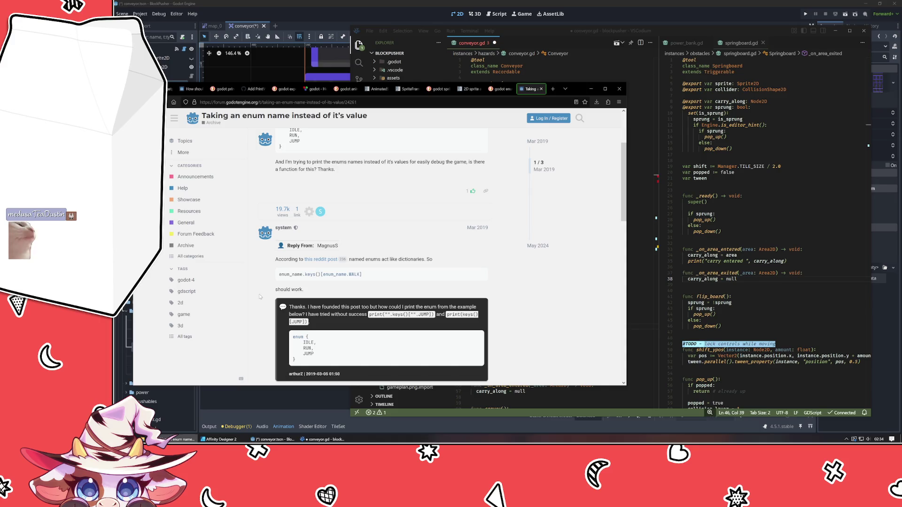
pyautogui.scroll(-2, 260, 297)
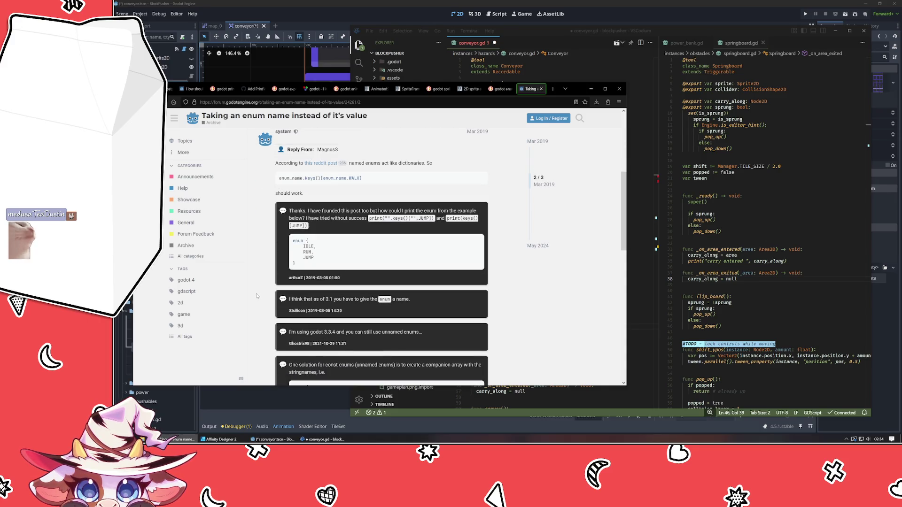
pyautogui.scroll(-6, 257, 296)
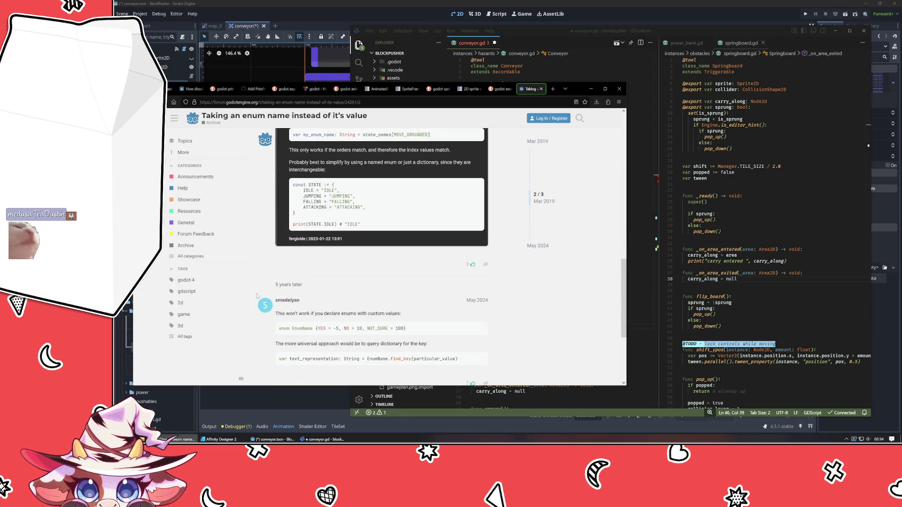
pyautogui.scroll(-3, 258, 296)
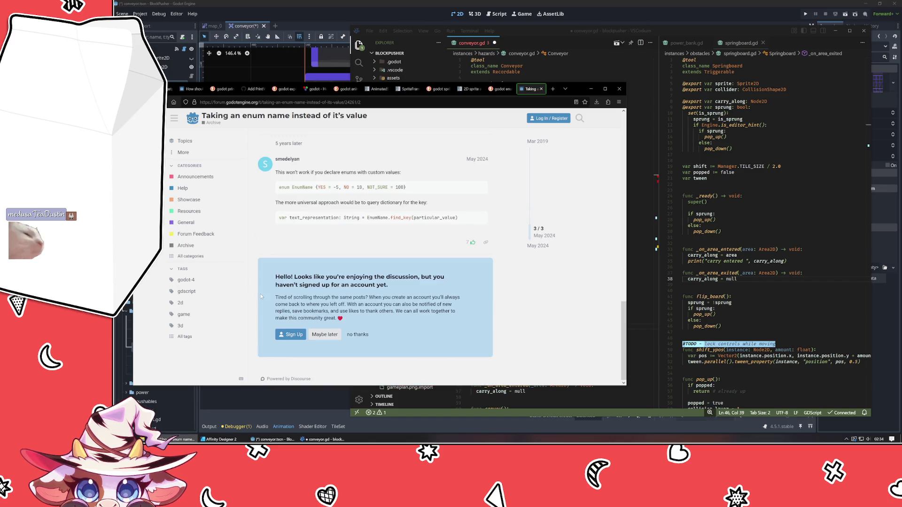
pyautogui.scroll(10, 261, 297)
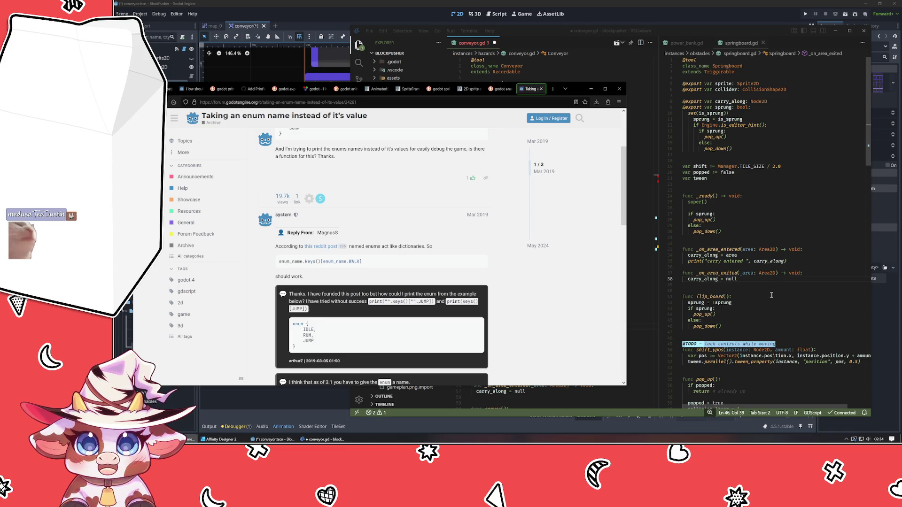
pyautogui.click(771, 295)
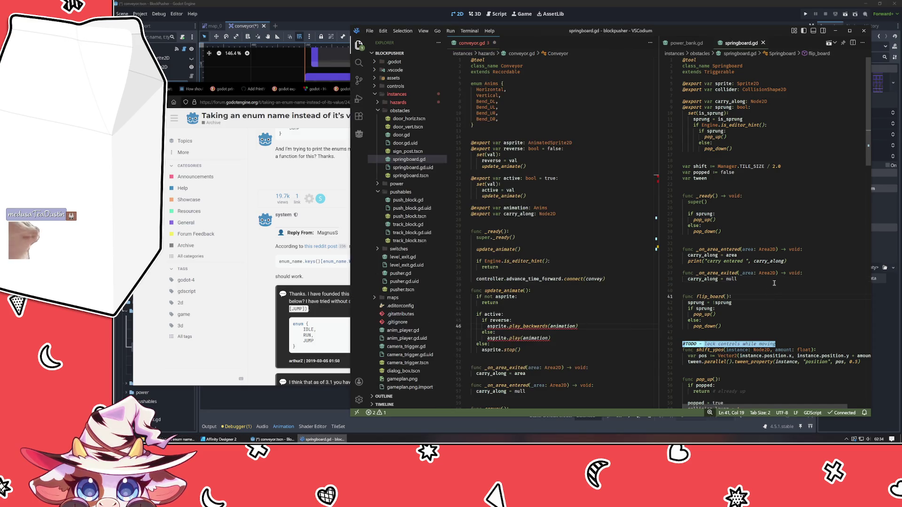